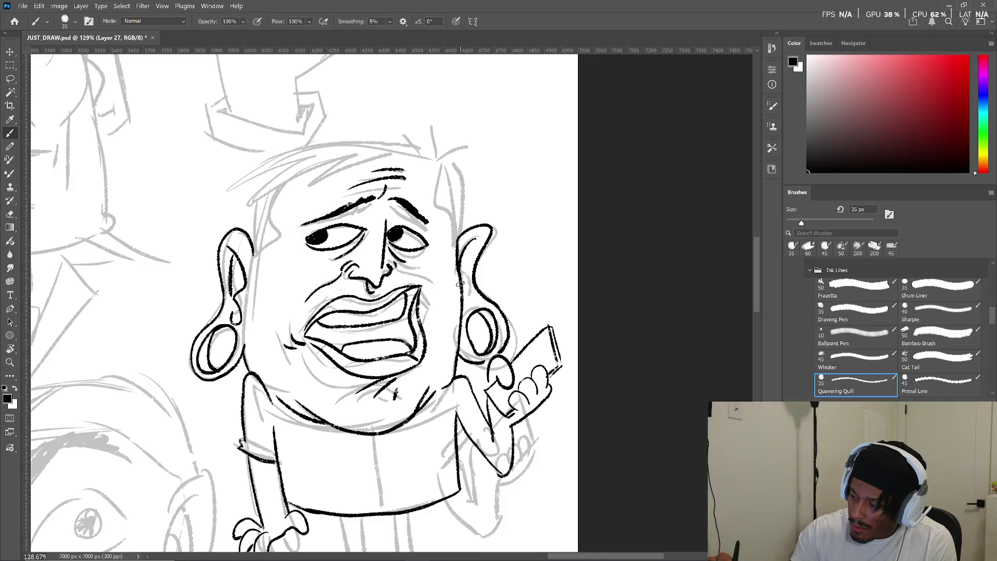
- Ink a line and hatch marks inside the left ear, the temple and the right side of the head
left_click_drag(464, 250, 457, 331)
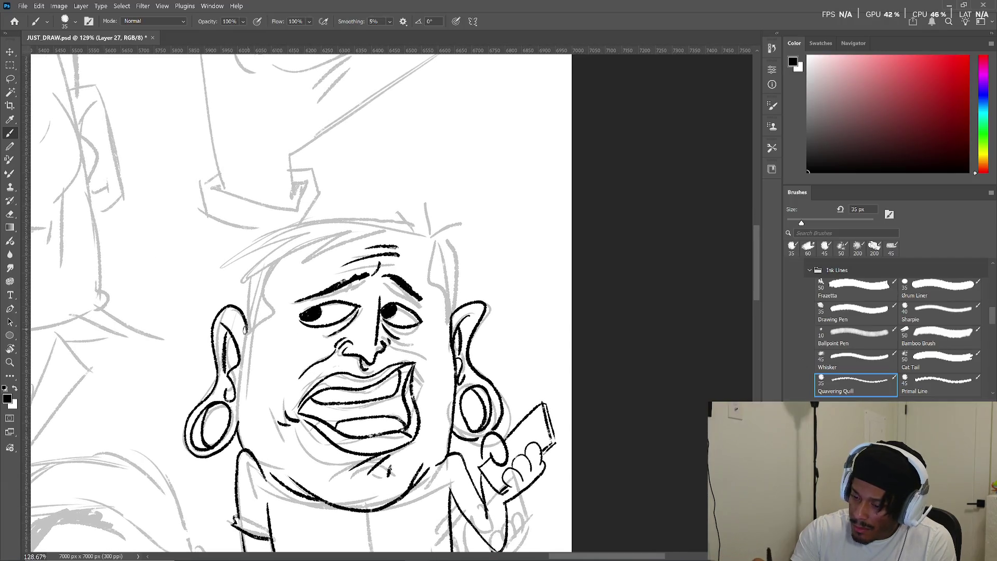
mouse_move(241, 319)
left_mouse_down()
mouse_move(244, 369)
mouse_move(254, 368)
left_mouse_up()
mouse_move(258, 360)
left_mouse_down()
mouse_move(269, 287)
mouse_move(252, 323)
left_mouse_up()
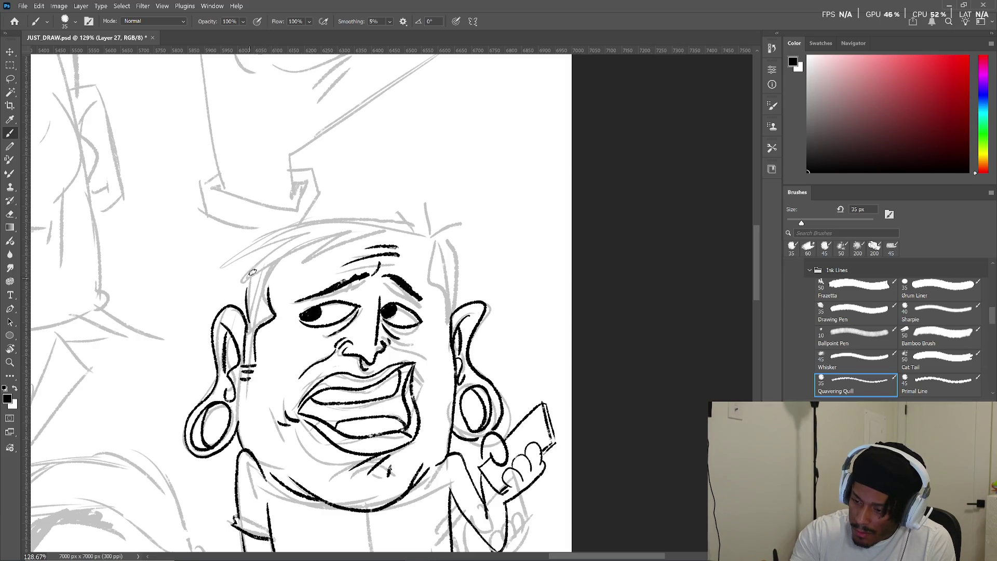
left_click_drag(438, 247, 458, 310)
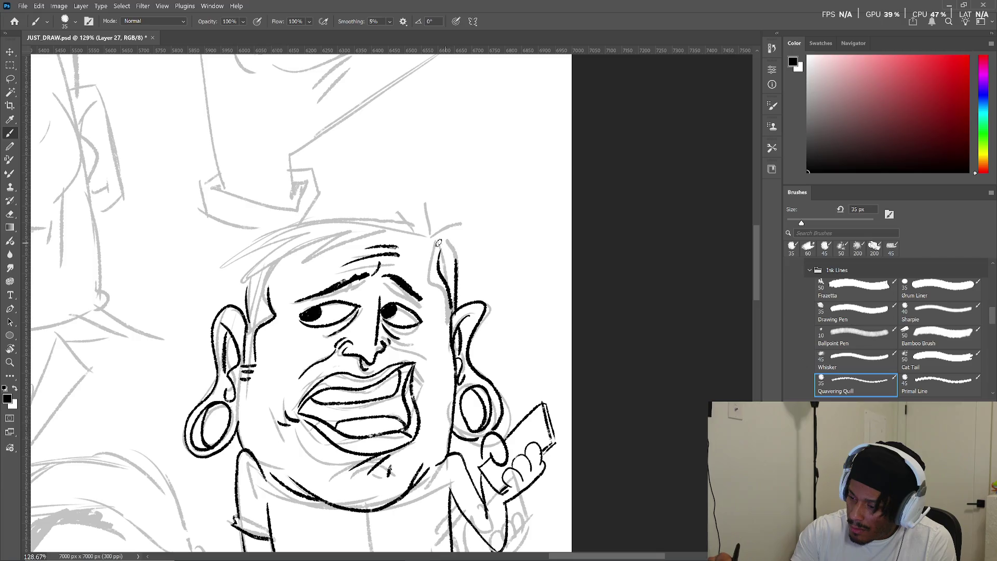
- Ink spiky hair strokes across the top of the head and a jagged hairline strand, undoing one stroke
scroll(392, 269, "up", 3)
left_click_drag(392, 269, 293, 316)
left_click_drag(351, 274, 247, 319)
mouse_move(294, 282)
left_mouse_down()
mouse_move(224, 315)
mouse_move(313, 270)
mouse_move(392, 265)
mouse_move(434, 275)
mouse_move(463, 266)
mouse_move(463, 306)
left_mouse_up()
mouse_move(394, 269)
left_mouse_down()
mouse_move(413, 283)
mouse_move(436, 282)
mouse_move(439, 312)
left_mouse_up()
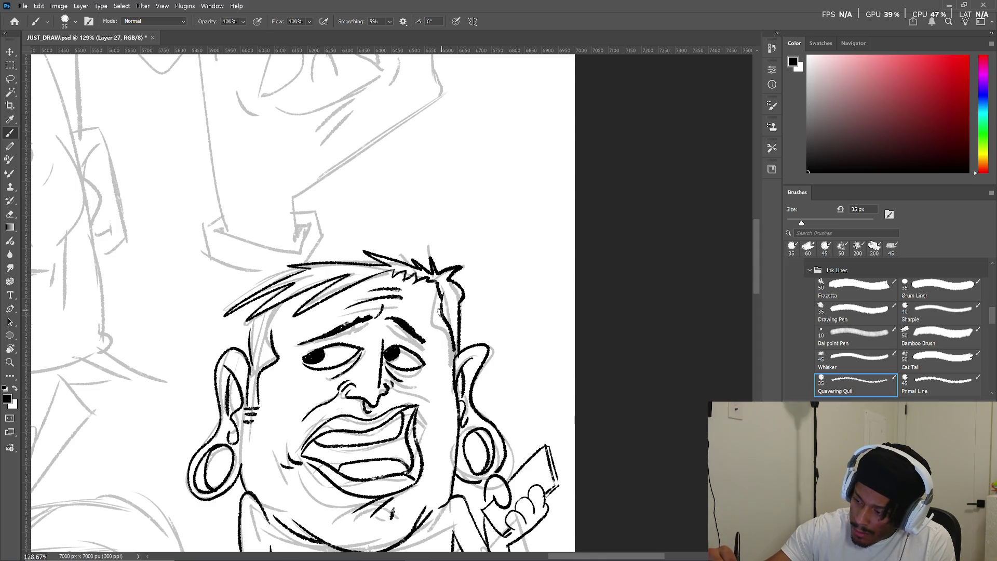
key("ctrl+z")
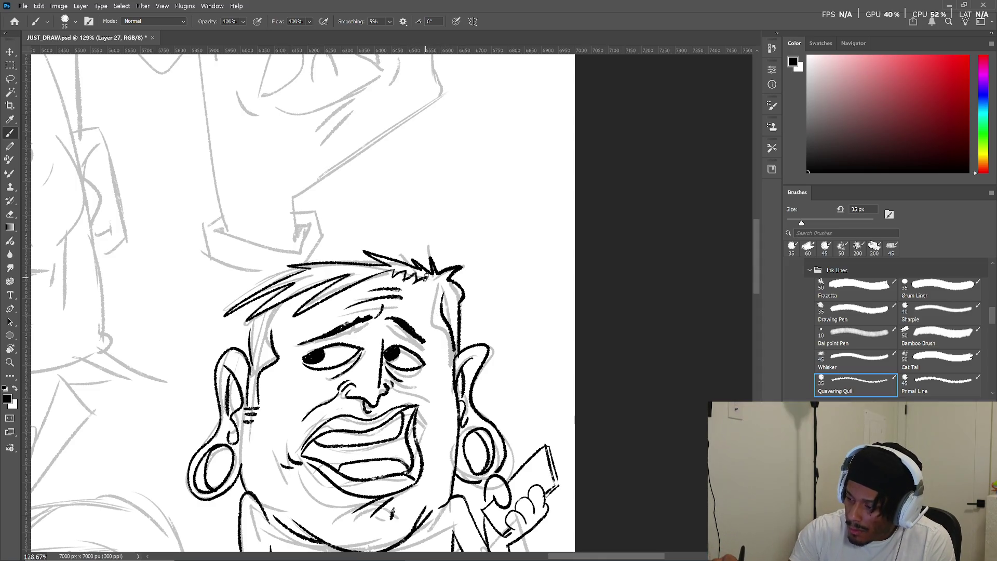
- Ink the left side of the hairline
scroll(462, 330, "down", 1)
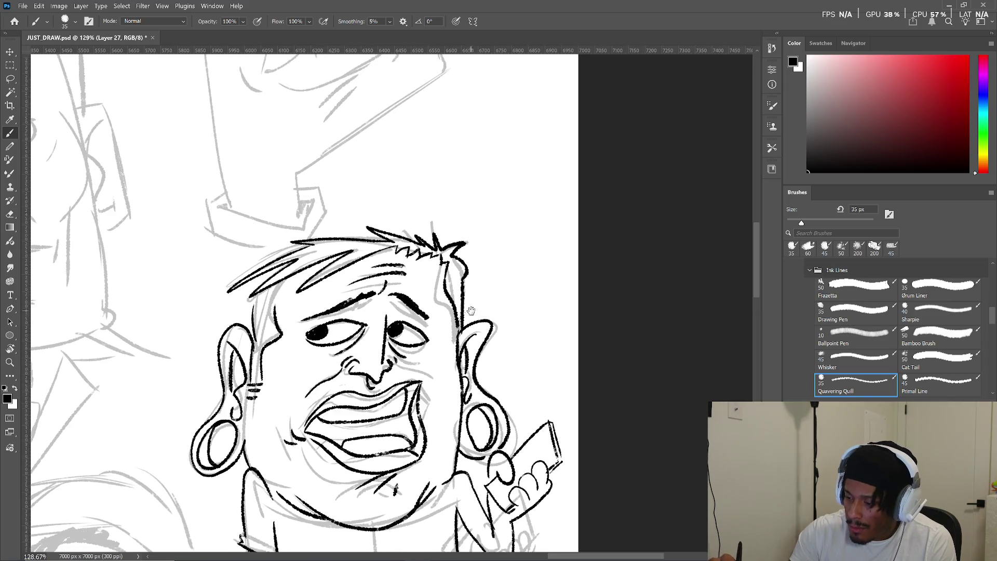
left_click_drag(281, 303, 300, 271)
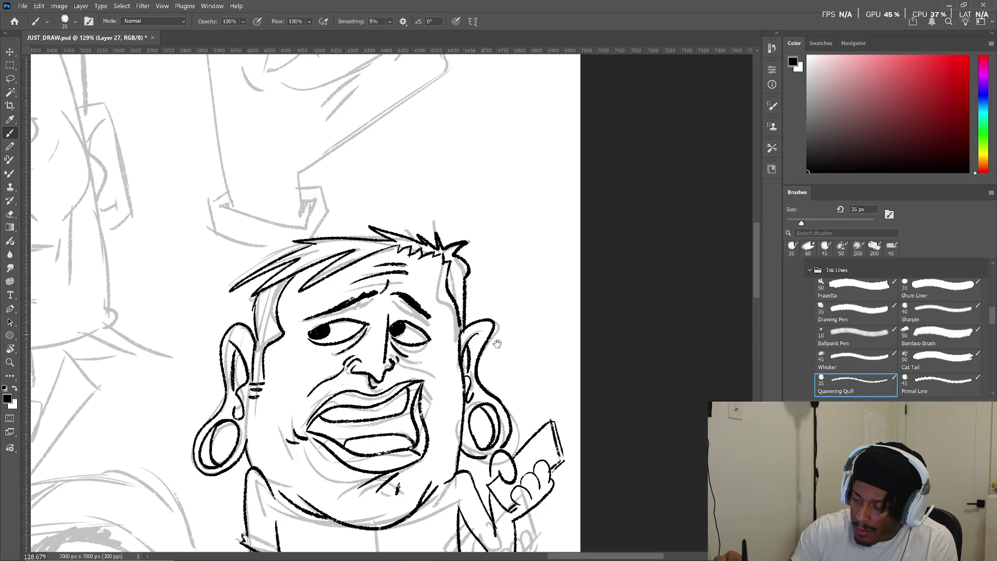
scroll(496, 335, "down", 1)
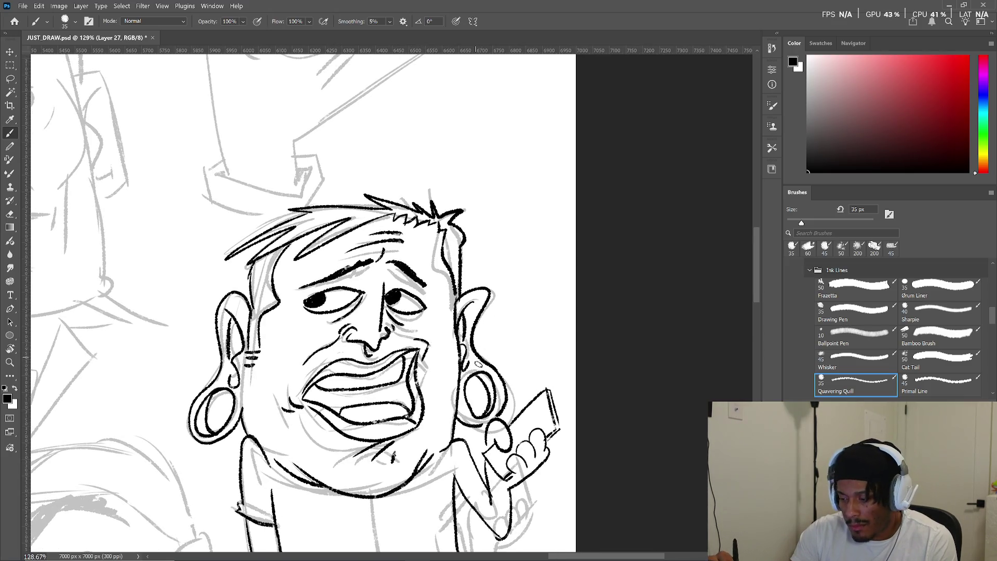
left_click_drag(483, 406, 471, 369)
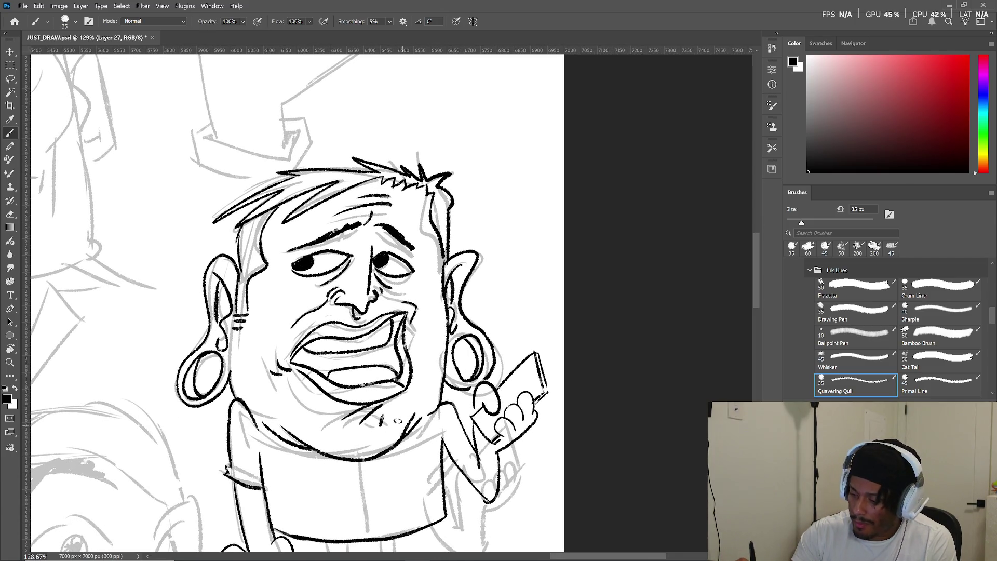
- Ink a short line beside the arm and a line down the centre of the torso
left_click_drag(515, 400, 498, 303)
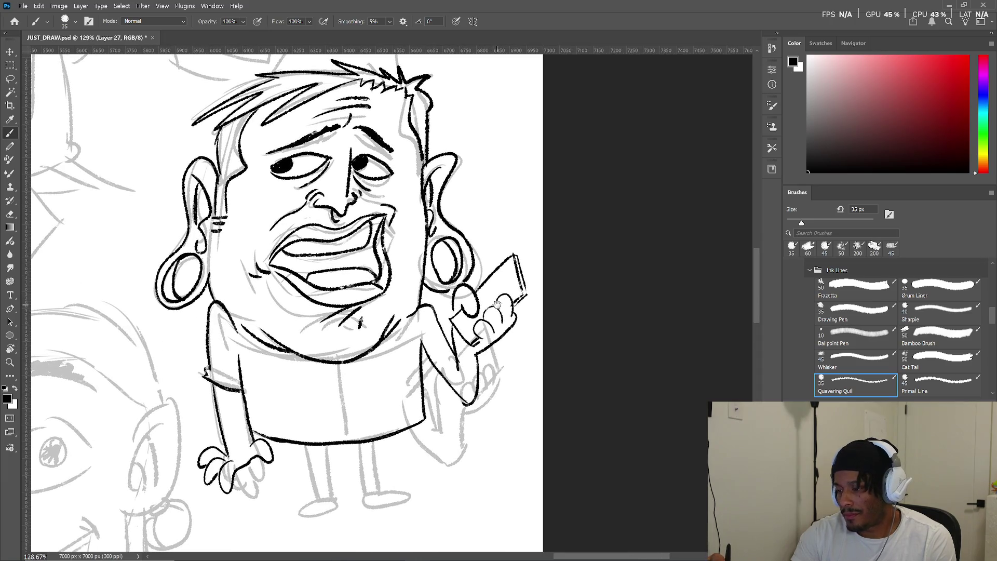
left_click_drag(446, 338, 435, 365)
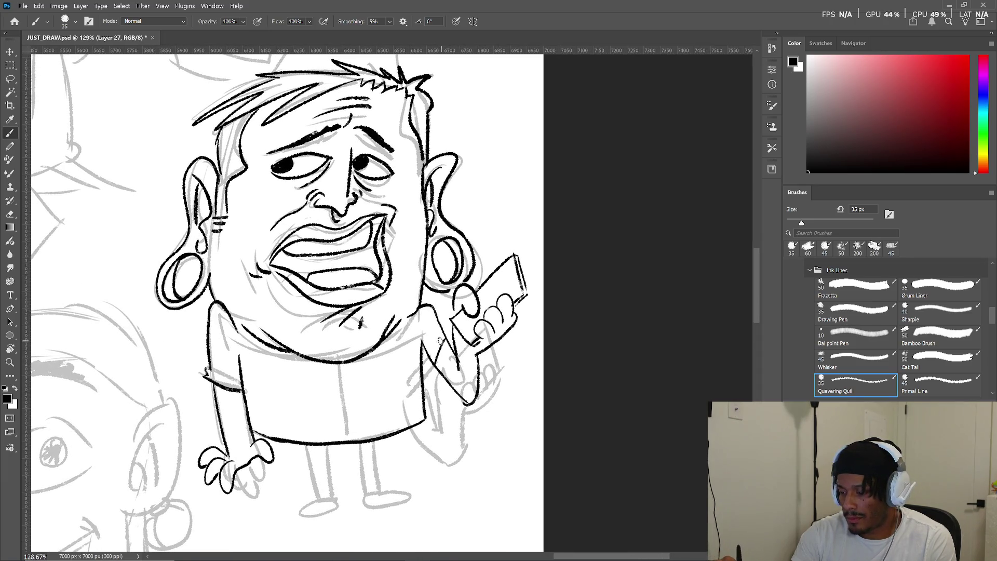
left_click_drag(490, 386, 491, 347)
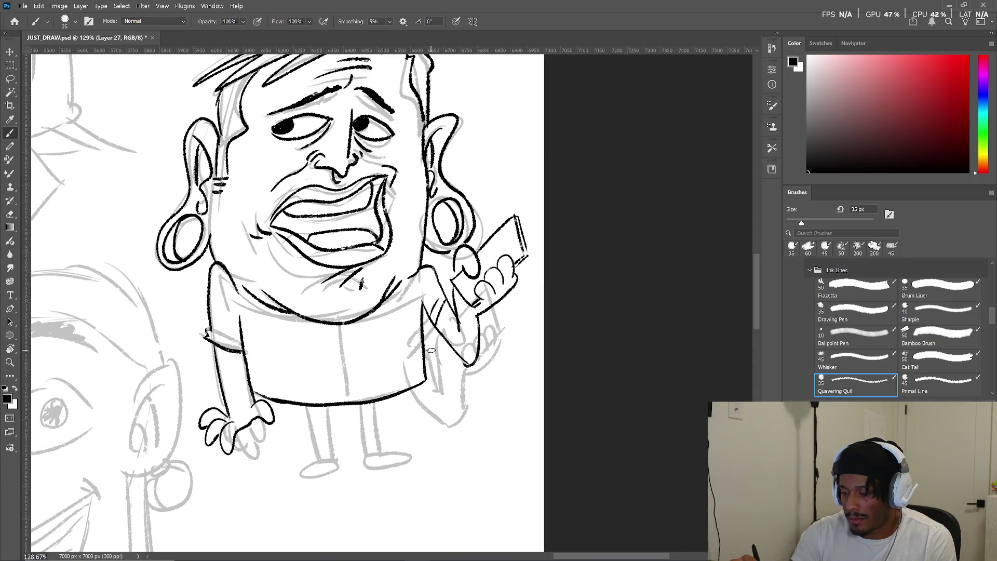
mouse_move(341, 326)
left_mouse_down()
mouse_move(347, 401)
mouse_move(310, 455)
mouse_move(341, 455)
mouse_move(328, 400)
mouse_move(341, 457)
left_mouse_up()
- Ink the second leg and the bottoms of both feet, undoing stray strokes, then return to the head
key("ctrl+z")
mouse_move(358, 406)
left_mouse_down()
mouse_move(361, 449)
mouse_move(383, 446)
mouse_move(376, 399)
left_mouse_up()
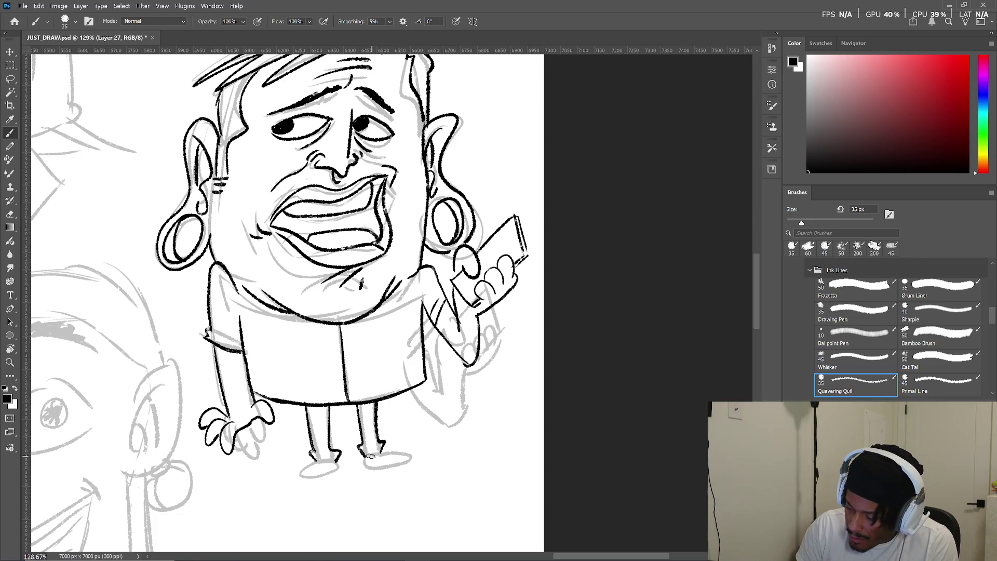
mouse_move(366, 466)
left_mouse_down()
mouse_move(410, 459)
mouse_move(402, 462)
left_mouse_up()
key("ctrl+z")
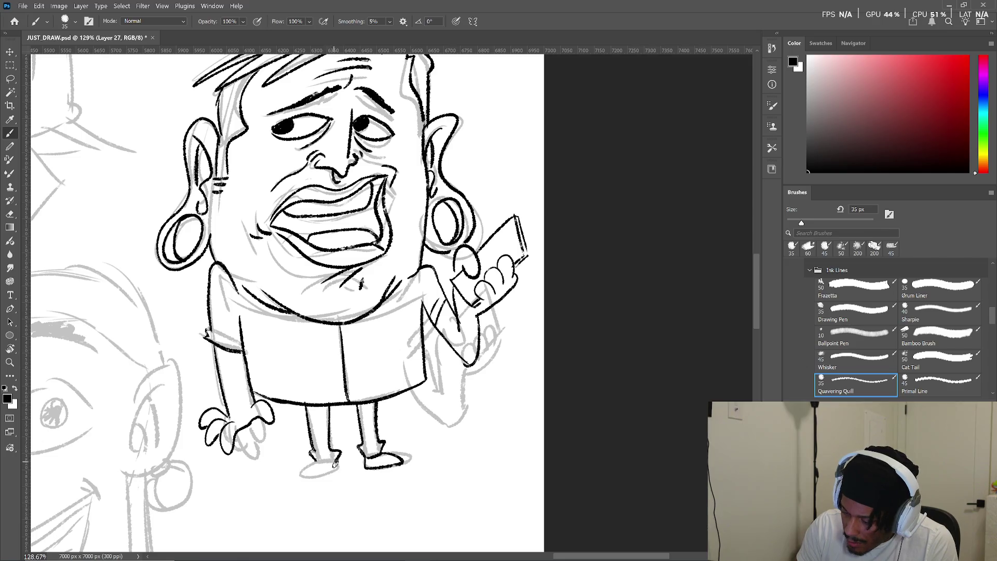
mouse_move(335, 464)
left_mouse_down()
mouse_move(310, 475)
mouse_move(338, 470)
mouse_move(344, 485)
mouse_move(304, 475)
left_mouse_up()
key("ctrl+z")
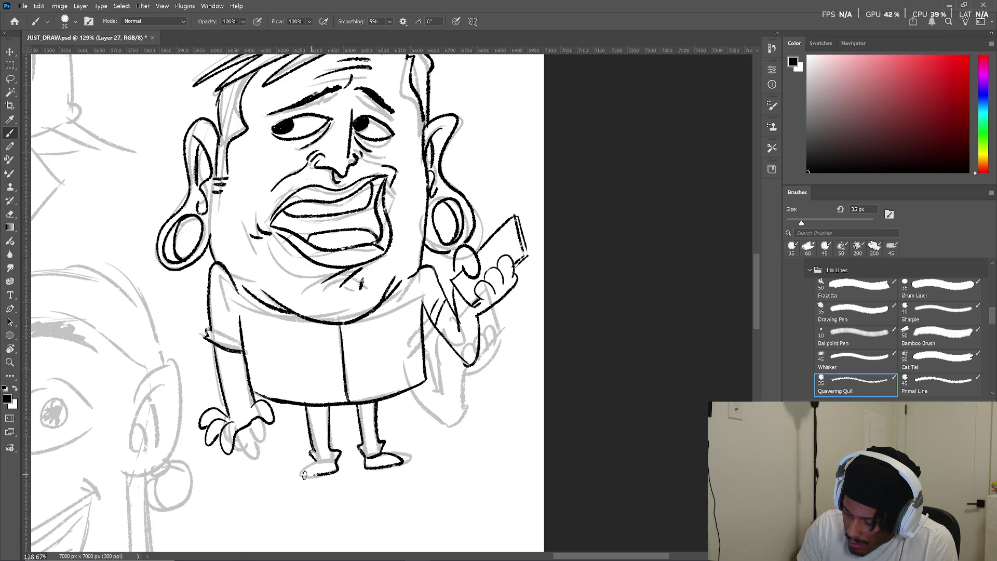
mouse_move(427, 193)
left_mouse_down()
mouse_move(365, 478)
mouse_move(398, 385)
left_mouse_up()
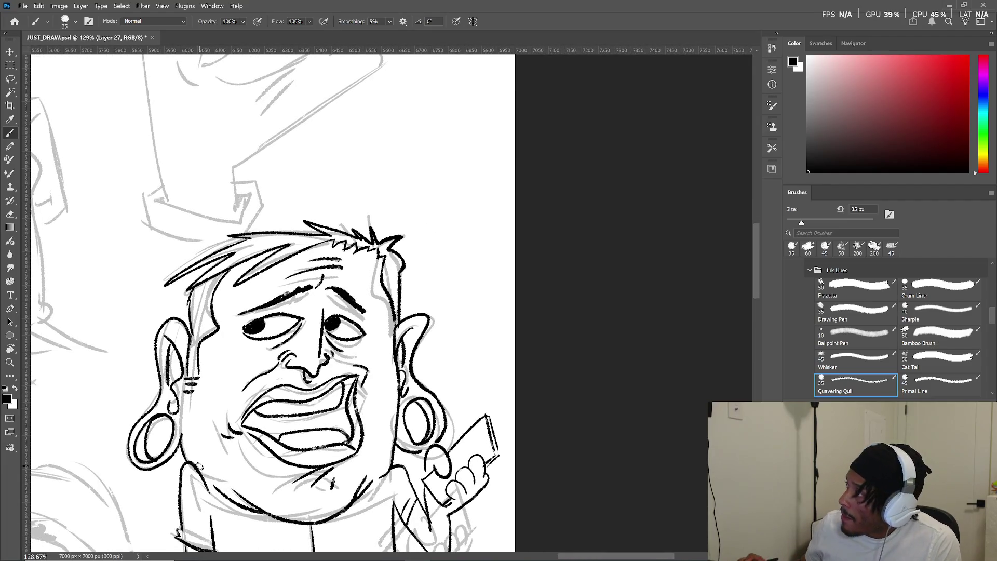
- Move to the sunglasses figure and ink the stroke below its mouth, lower lip, cheek curls and chin
scroll(248, 355, "down", 3)
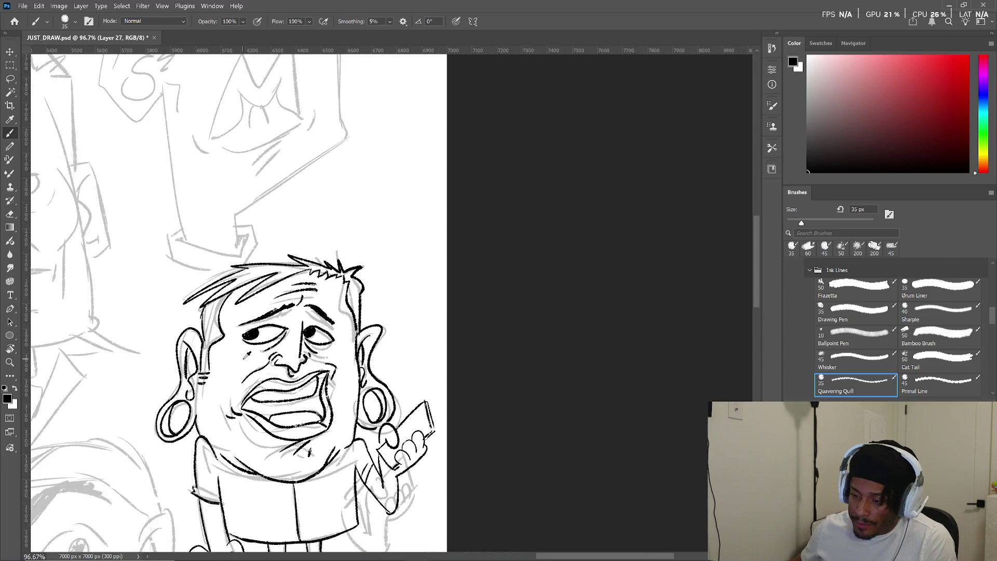
scroll(248, 354, "down", 2)
mouse_move(244, 356)
left_mouse_down()
mouse_move(312, 344)
mouse_move(386, 306)
mouse_move(445, 296)
left_mouse_up()
mouse_move(350, 112)
left_mouse_down()
mouse_move(317, 329)
mouse_move(374, 419)
mouse_move(379, 291)
left_mouse_up()
left_click_drag(385, 456, 382, 378)
left_click_drag(389, 424, 395, 218)
mouse_move(602, 405)
left_mouse_down()
mouse_move(346, 401)
mouse_move(374, 414)
mouse_move(317, 438)
left_mouse_up()
scroll(343, 425, "up", 2)
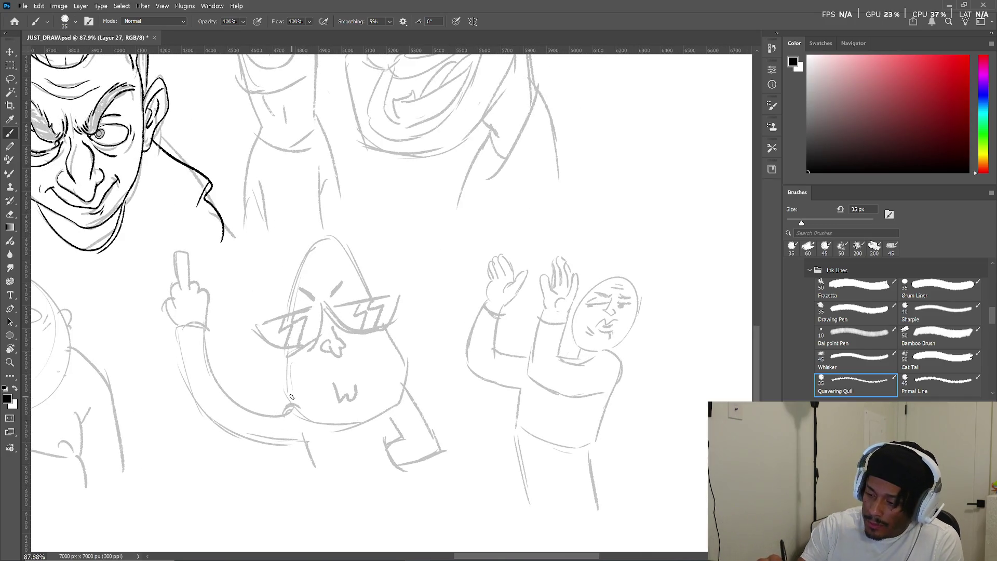
mouse_move(340, 417)
left_mouse_down()
mouse_move(331, 387)
mouse_move(311, 390)
mouse_move(344, 397)
mouse_move(383, 368)
left_mouse_up()
mouse_move(277, 400)
left_mouse_down()
mouse_move(302, 419)
mouse_move(311, 410)
left_mouse_up()
mouse_move(368, 393)
left_mouse_down()
mouse_move(390, 393)
mouse_move(396, 413)
left_mouse_up()
left_click_drag(311, 434, 379, 405)
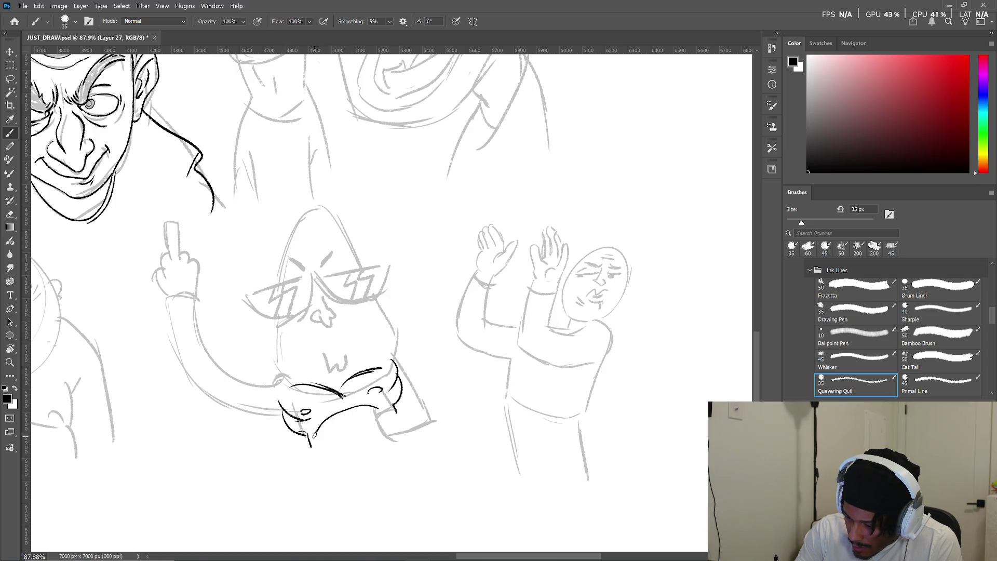
left_click_drag(351, 456, 387, 439)
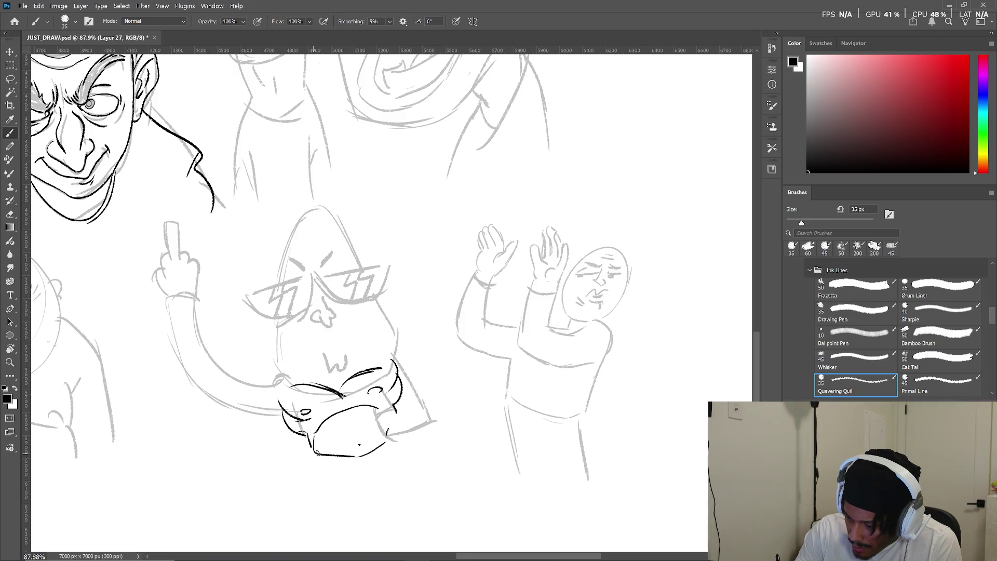
left_click_drag(282, 470, 297, 497)
- Ink the shoulder and lower body line and the toes along the bottom foot
mouse_move(394, 435)
left_mouse_down()
mouse_move(421, 425)
mouse_move(444, 458)
left_mouse_up()
left_click_drag(340, 466, 384, 454)
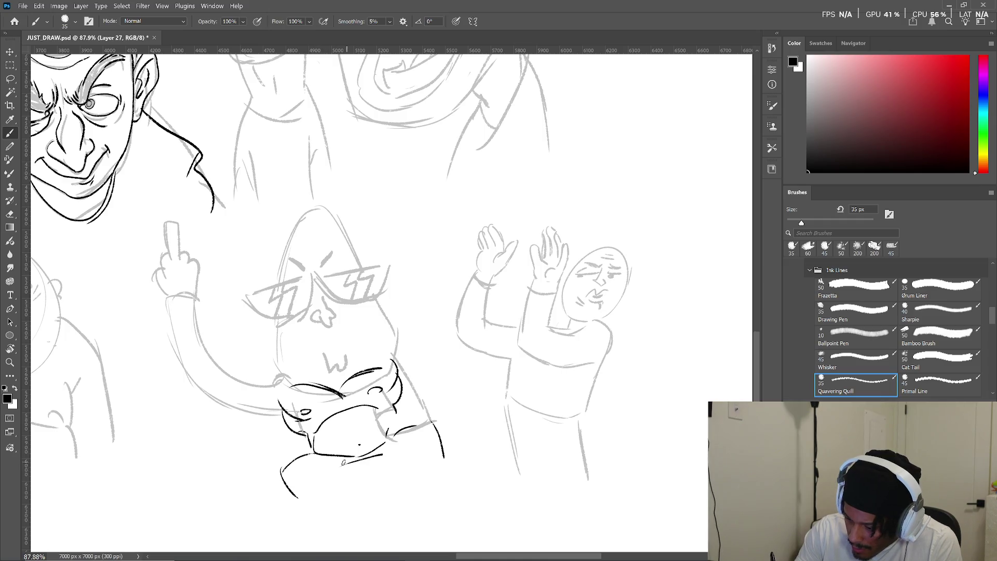
mouse_move(330, 513)
left_mouse_down()
mouse_move(403, 431)
mouse_move(422, 462)
mouse_move(463, 449)
left_mouse_up()
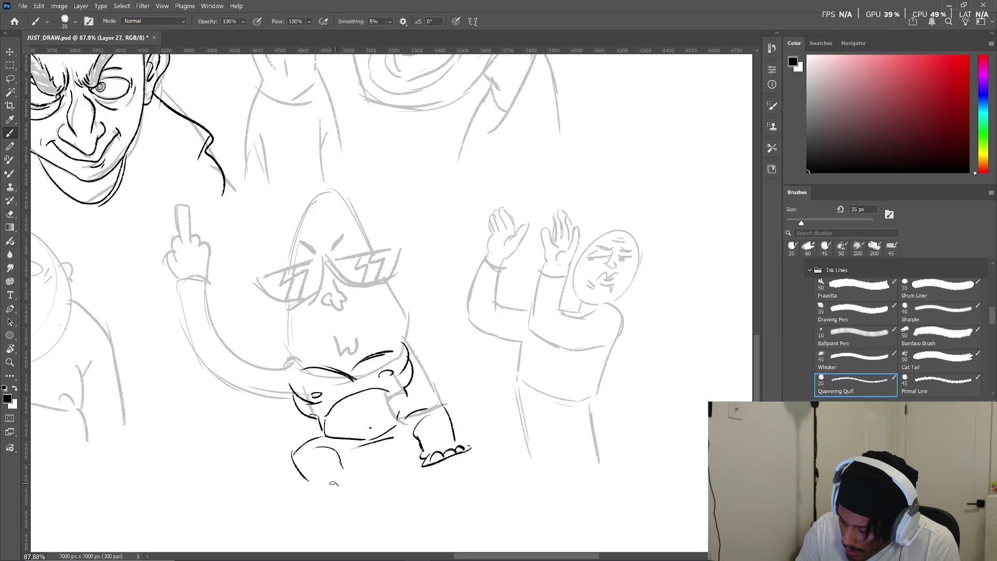
left_click_drag(316, 501, 350, 481)
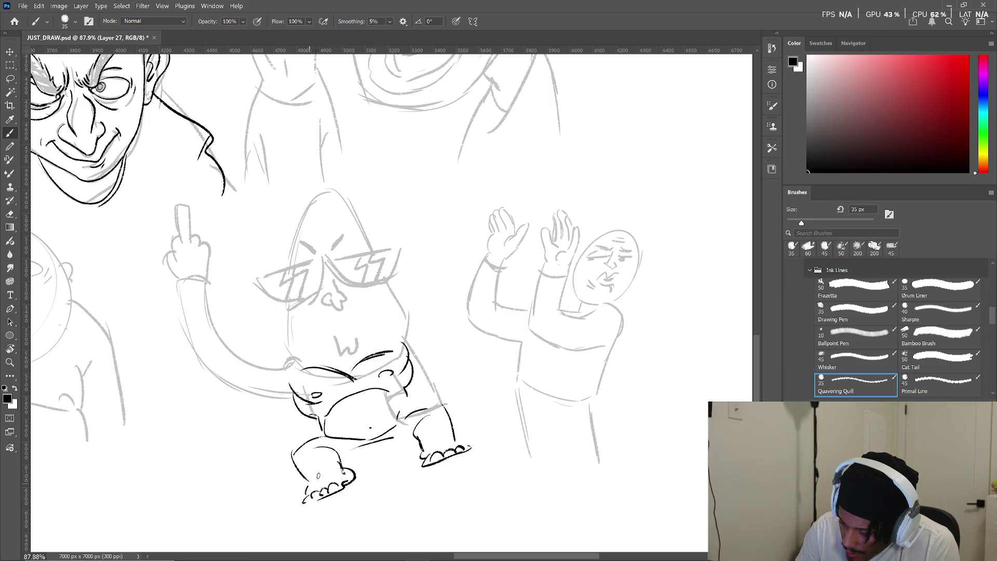
left_click_drag(469, 425, 482, 445)
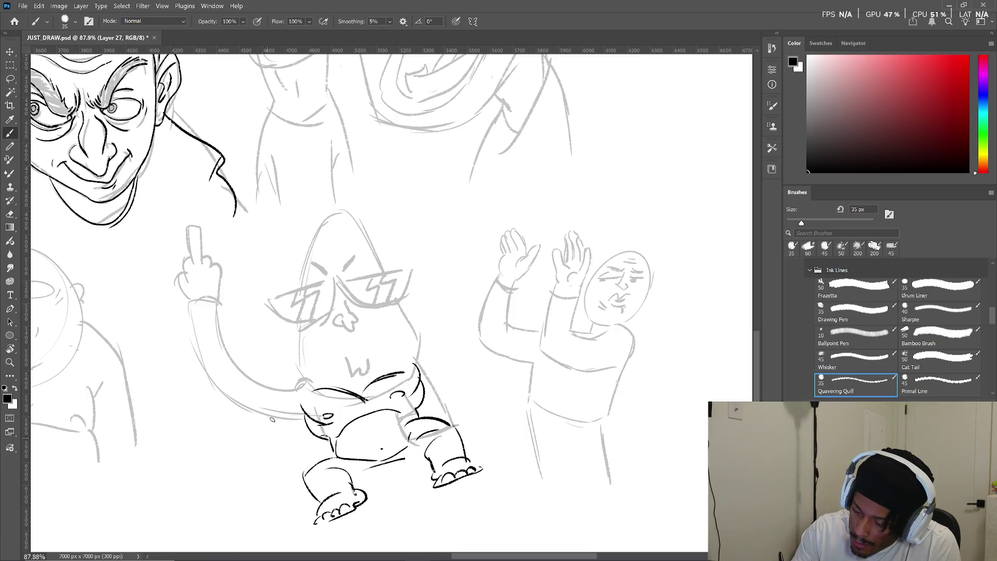
- Ink the large arm curving around the belly, redrawing the curve left of the belly
mouse_move(300, 409)
left_mouse_down()
mouse_move(202, 423)
mouse_move(209, 375)
left_mouse_up()
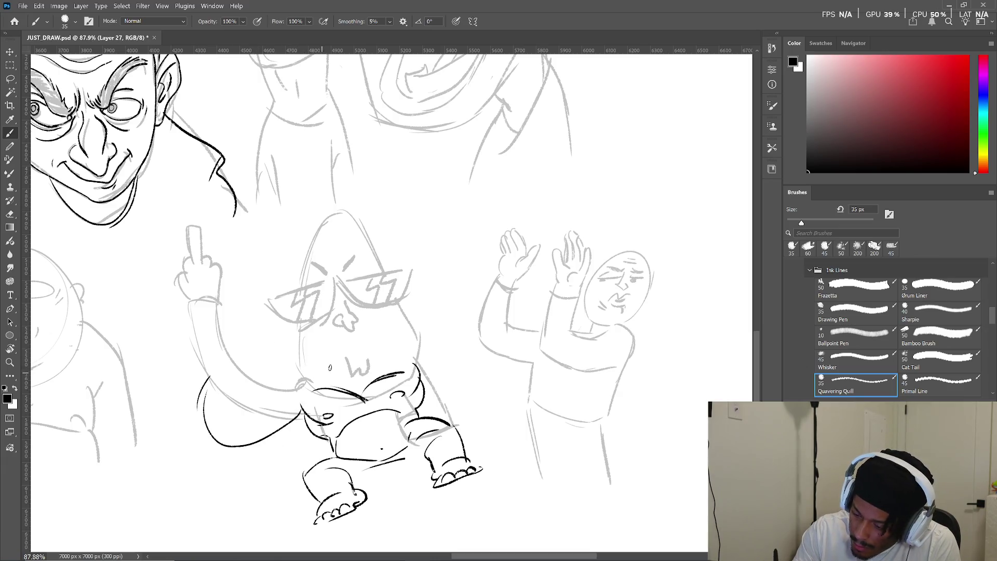
mouse_move(248, 409)
left_mouse_down()
mouse_move(284, 374)
mouse_move(298, 390)
mouse_move(236, 375)
mouse_move(255, 410)
left_mouse_up()
key("ctrl+z")
left_click_drag(264, 391, 299, 358)
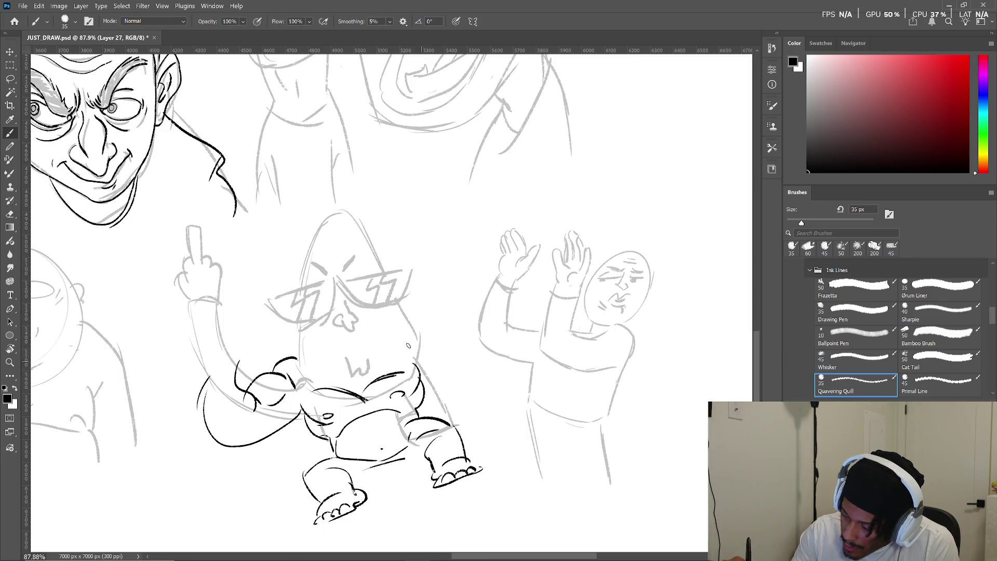
- Ink the arc beside the head, the right muscle arc, the bumpy right shoulder and the right hand outline
mouse_move(398, 320)
left_mouse_down()
mouse_move(418, 311)
mouse_move(434, 333)
left_mouse_up()
left_click_drag(390, 356, 457, 381)
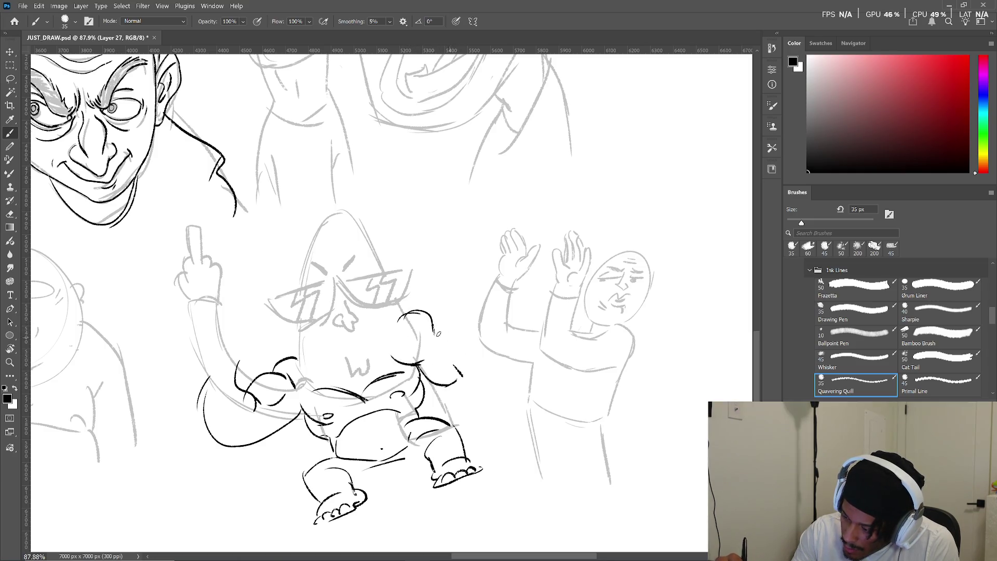
mouse_move(434, 331)
left_mouse_down()
mouse_move(447, 327)
mouse_move(461, 363)
left_mouse_up()
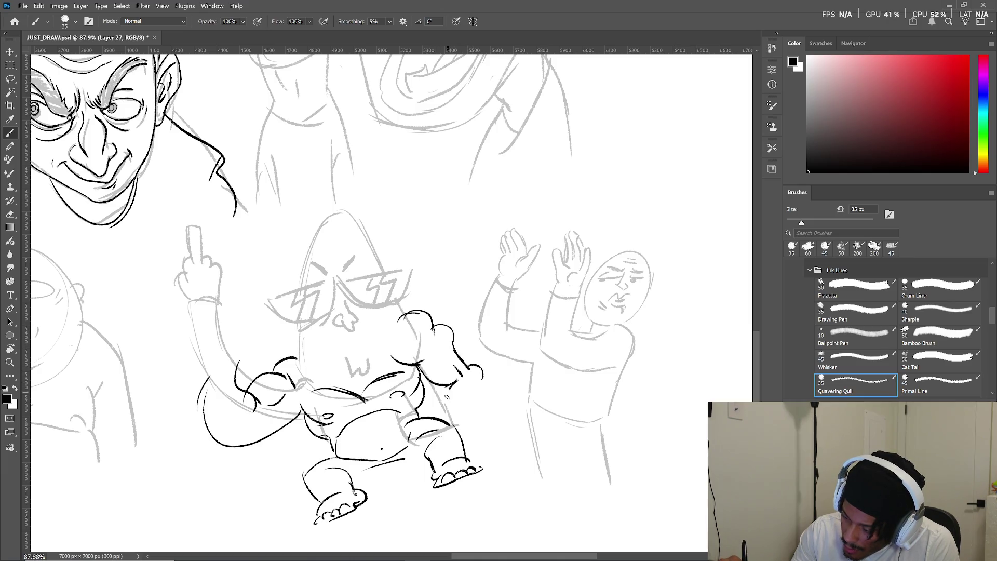
left_click_drag(446, 396, 484, 419)
key("ctrl+z")
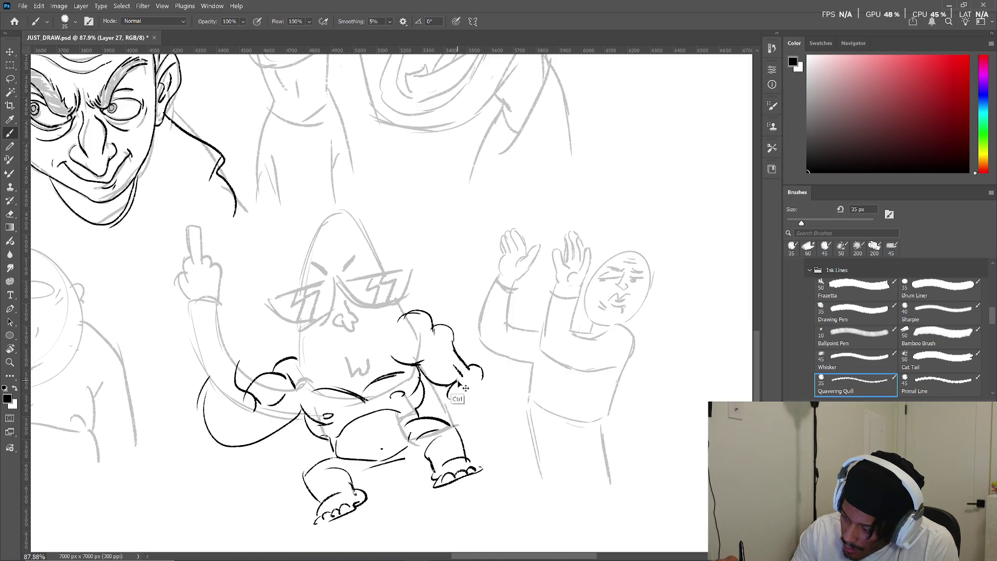
left_click_drag(446, 378, 470, 405)
left_click_drag(480, 369, 497, 410)
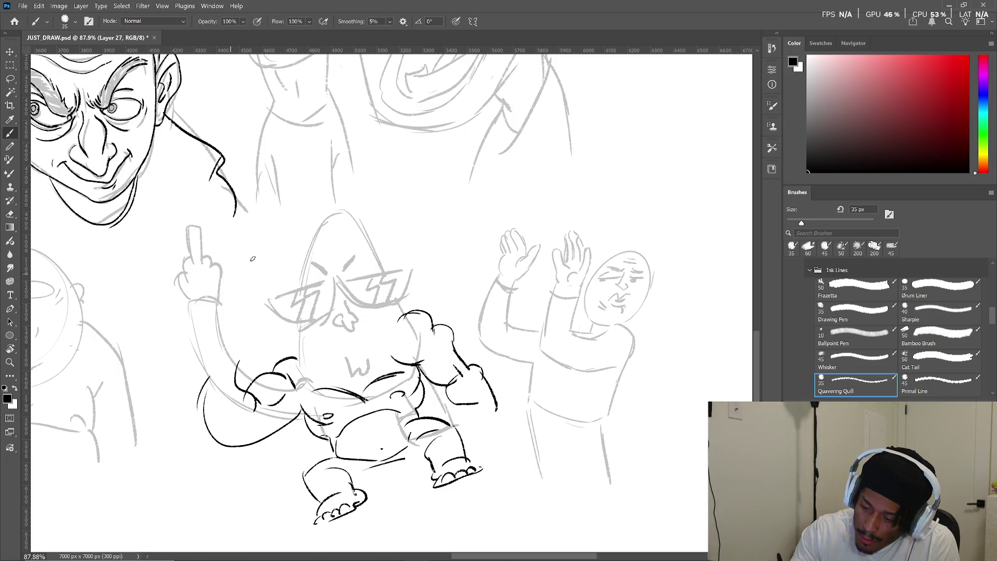
- Ink the left arm's outer edge, the cuff around the raised wrist and the tall gun barrel
mouse_move(208, 375)
left_mouse_down()
mouse_move(209, 434)
mouse_move(239, 449)
mouse_move(297, 410)
left_mouse_up()
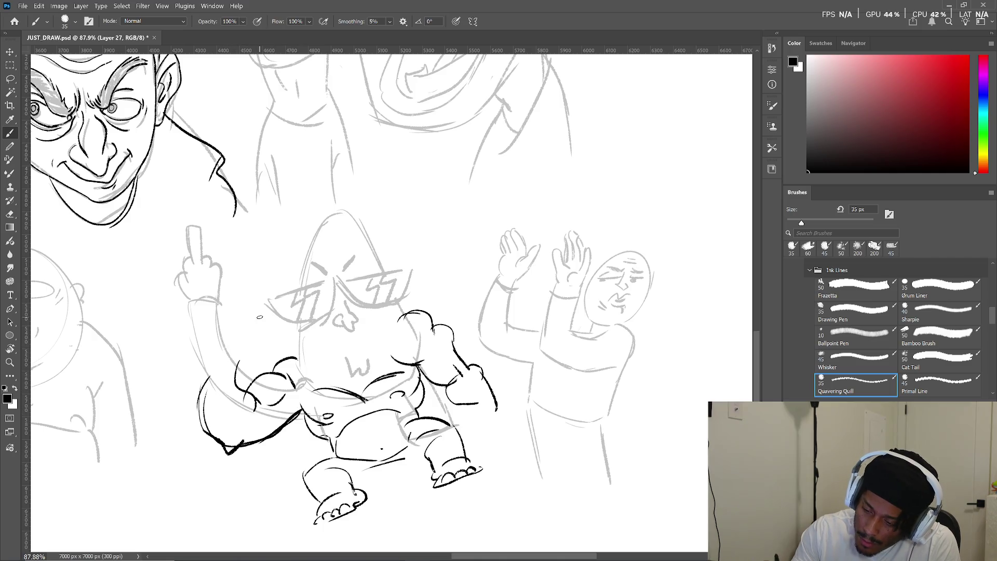
left_click_drag(244, 336, 199, 381)
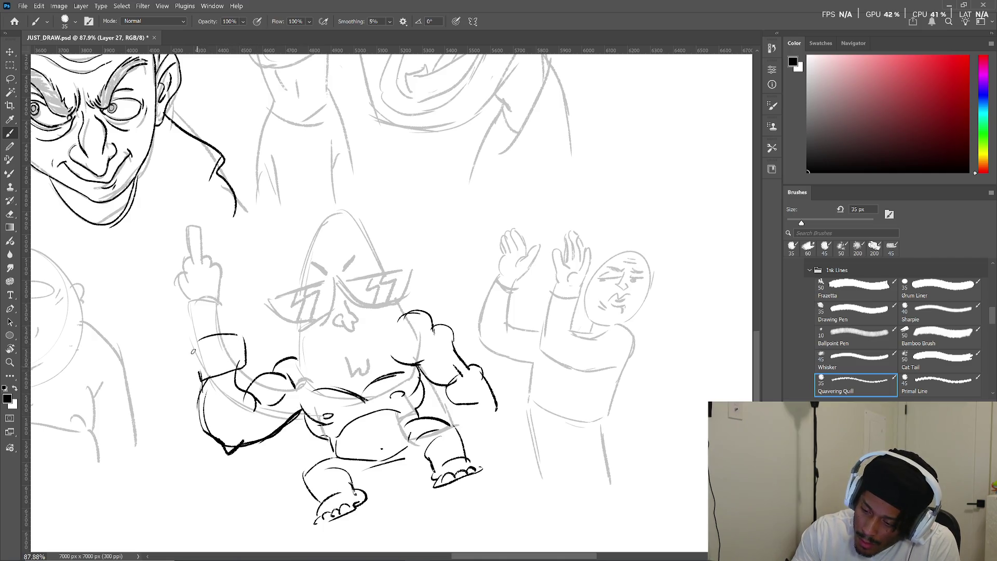
left_click_drag(192, 343, 200, 381)
left_click_drag(244, 331, 200, 343)
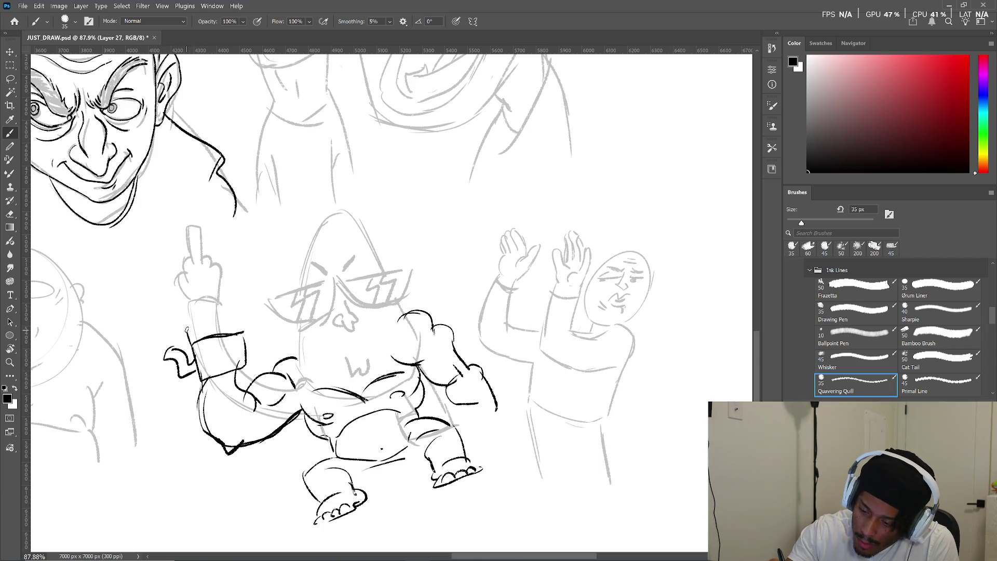
mouse_move(196, 334)
left_mouse_down()
mouse_move(201, 281)
mouse_move(213, 333)
left_mouse_up()
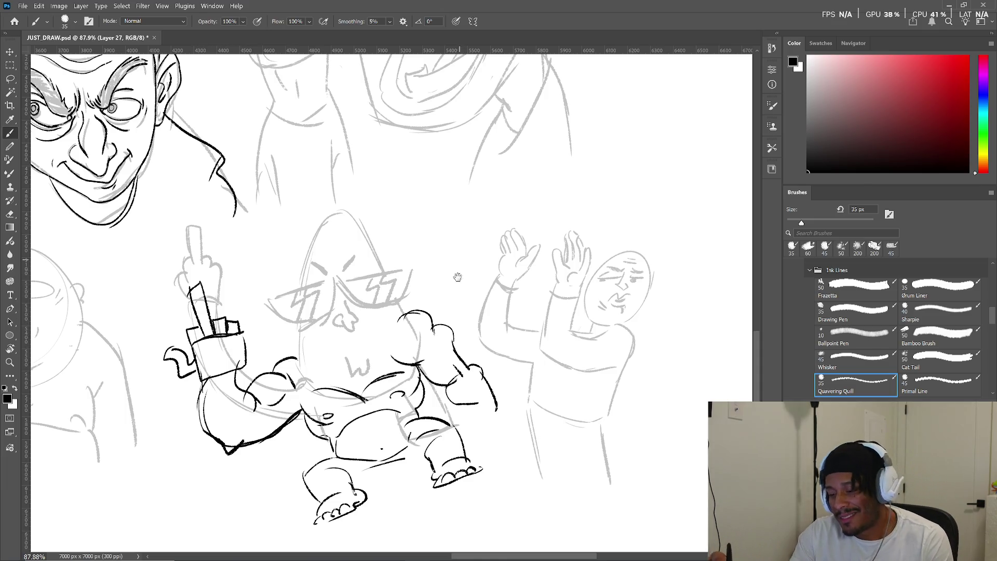
left_click_drag(494, 340, 436, 280)
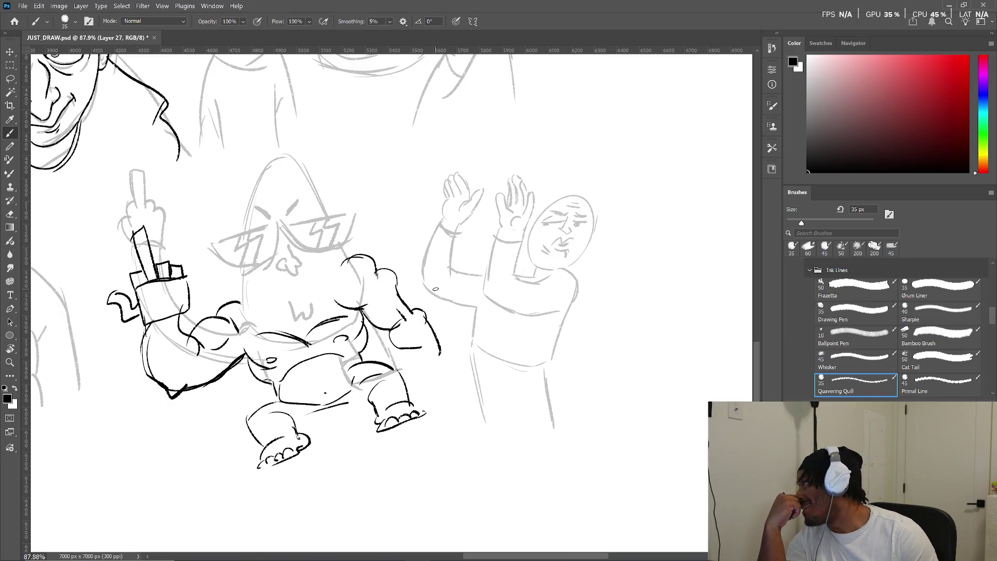
- Ink the bald man's eye and the right side of his face, reworking the left face edge several times
left_click_drag(592, 239, 491, 278)
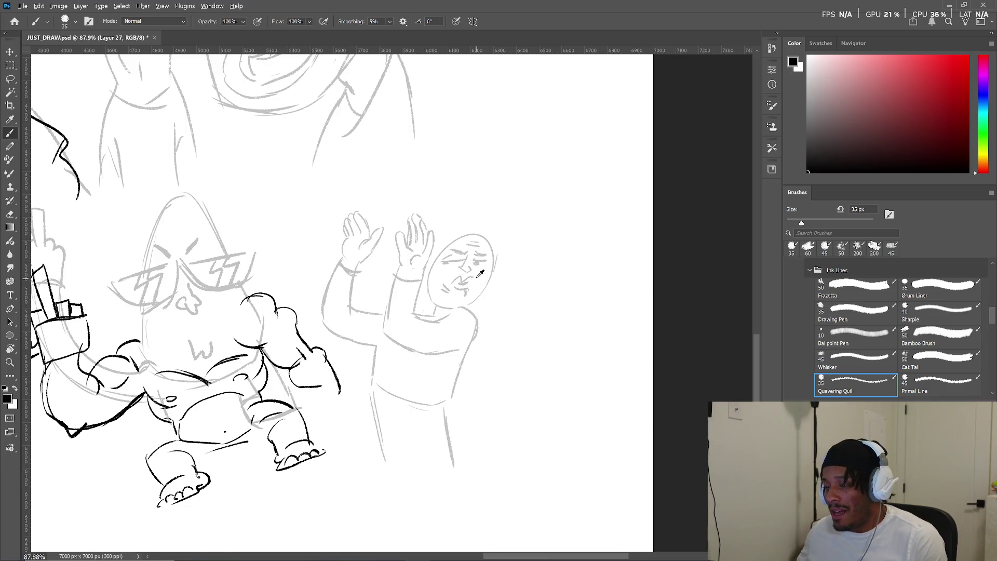
scroll(484, 264, "up", 3)
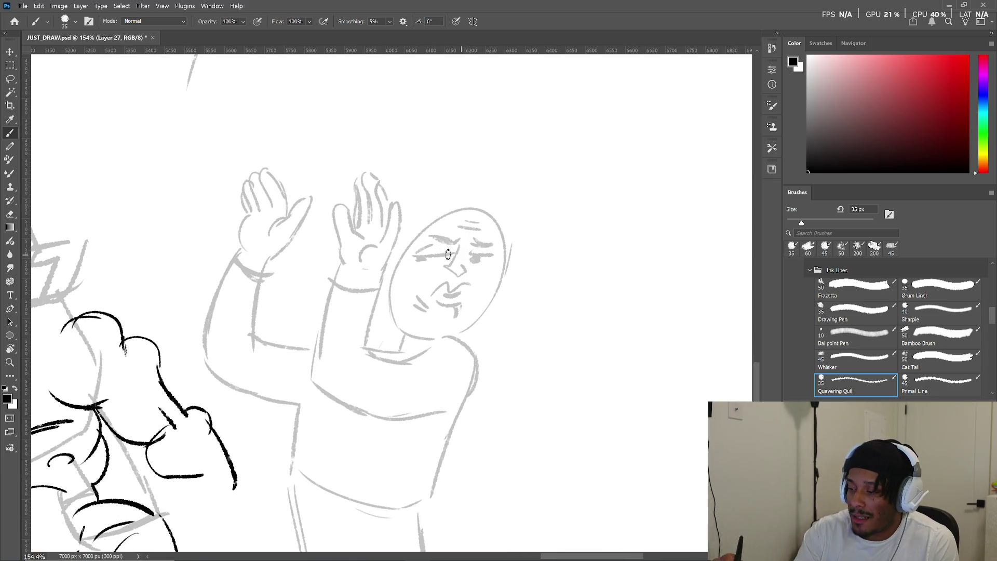
mouse_move(410, 254)
left_mouse_down()
mouse_move(491, 253)
mouse_move(445, 263)
mouse_move(456, 280)
left_mouse_up()
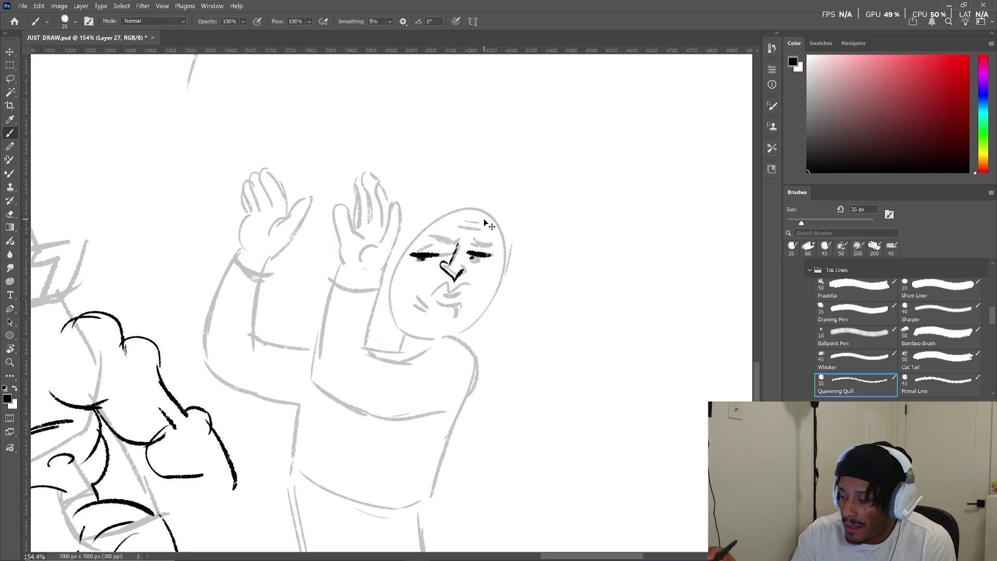
key("ctrl+z")
key("ctrl+z")
key("ctrl+z")
key("ctrl+z")
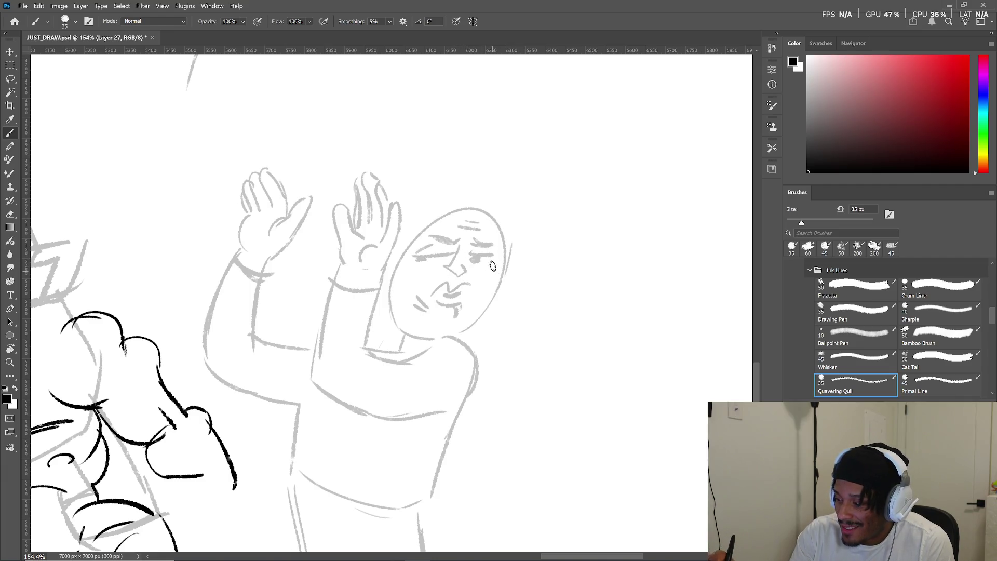
left_click_drag(503, 257, 462, 334)
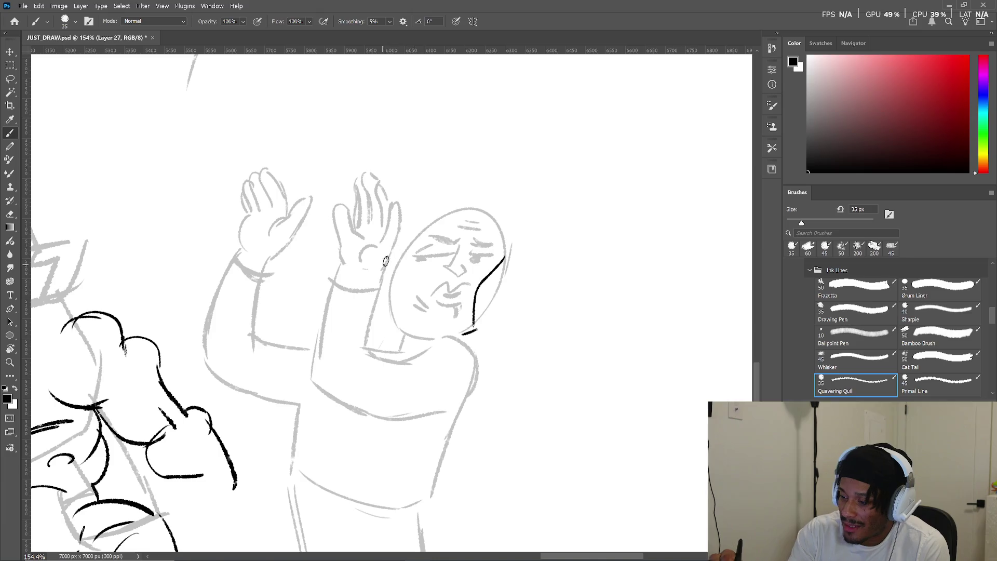
left_click_drag(408, 242, 402, 321)
key("ctrl+z")
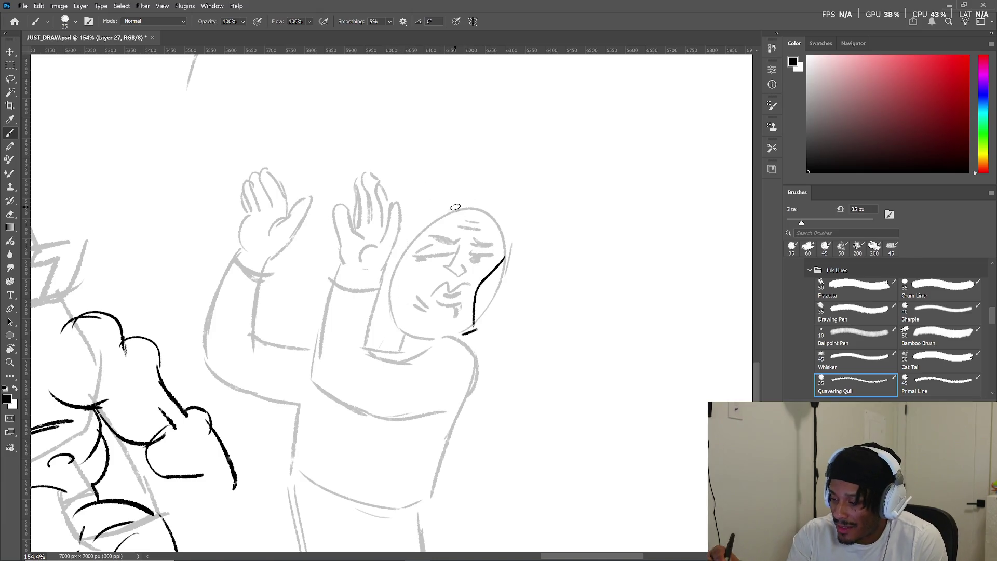
left_click_drag(393, 264, 408, 327)
key("ctrl+z")
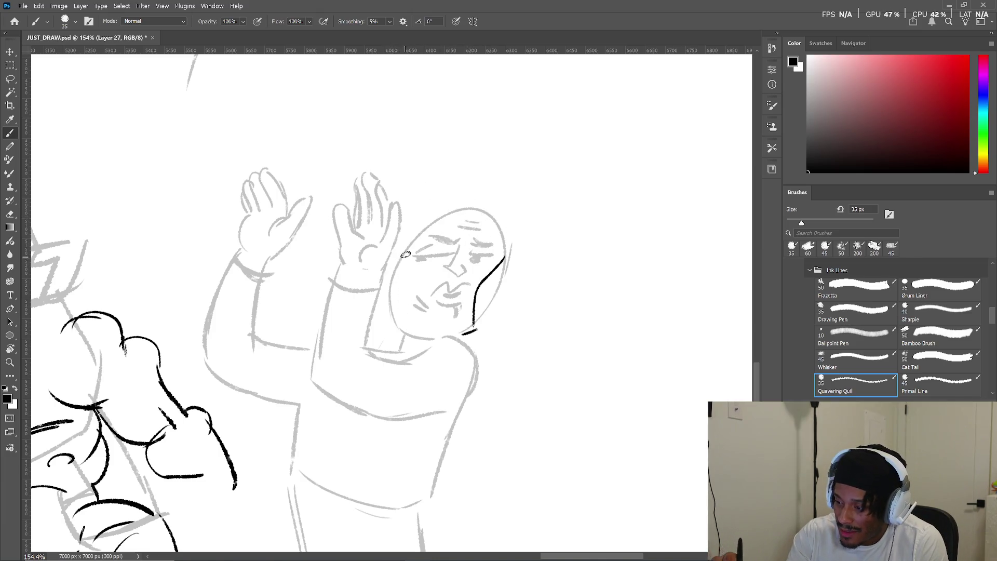
left_click_drag(393, 265, 410, 329)
key("ctrl+z")
left_click_drag(413, 242, 419, 328)
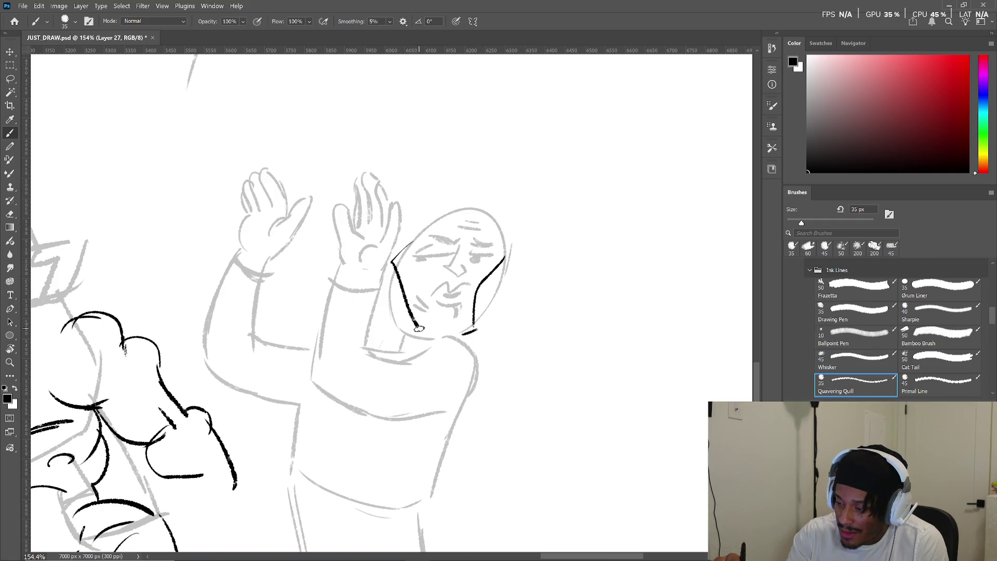
left_click_drag(386, 287, 401, 333)
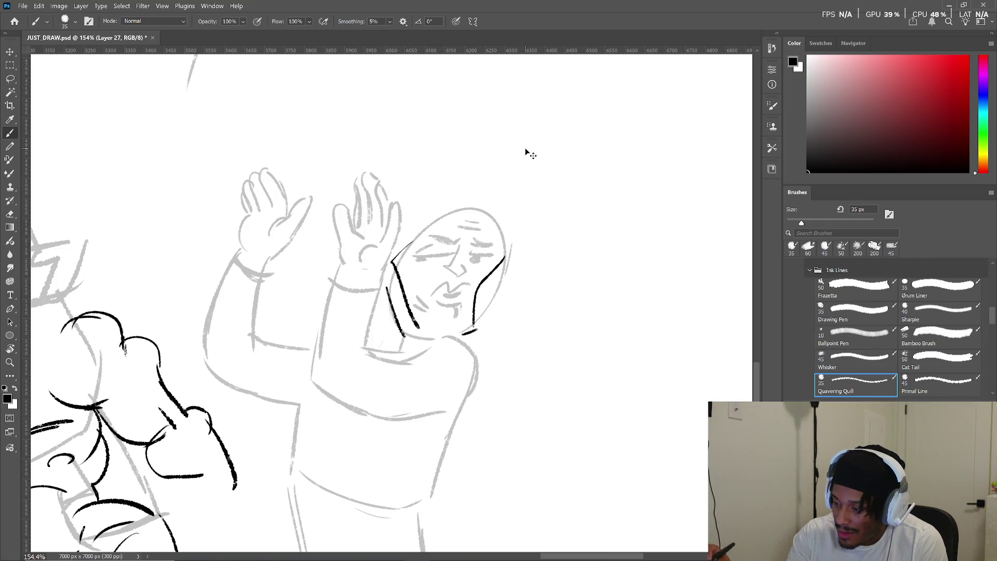
key("ctrl+z")
key("ctrl+z")
key("ctrl+z")
key("ctrl+z")
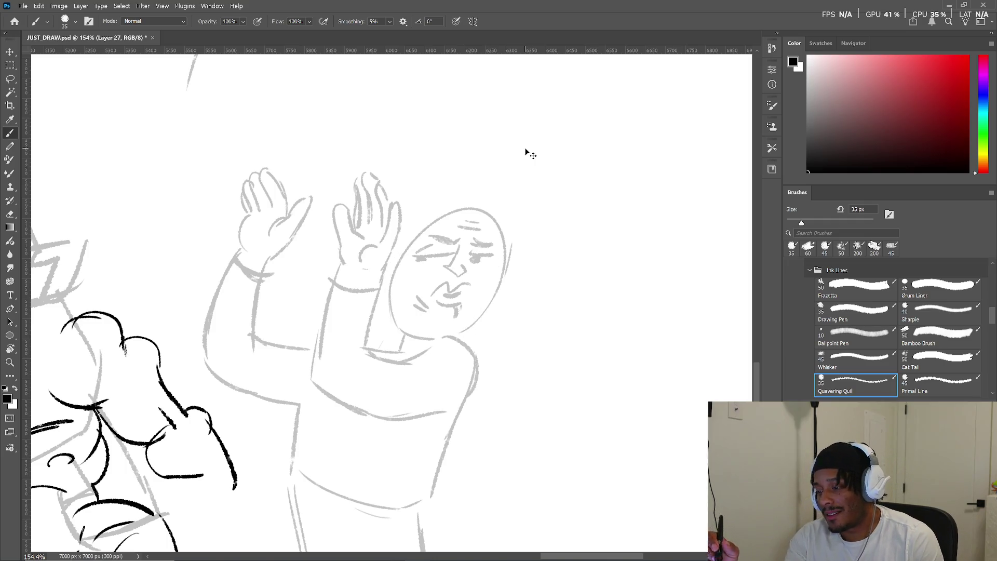
- Ink the mouth and its left corner, the nose, the arched brows, the right eye and the nose bridge
mouse_move(443, 294)
left_mouse_down()
mouse_move(467, 289)
mouse_move(458, 306)
left_mouse_up()
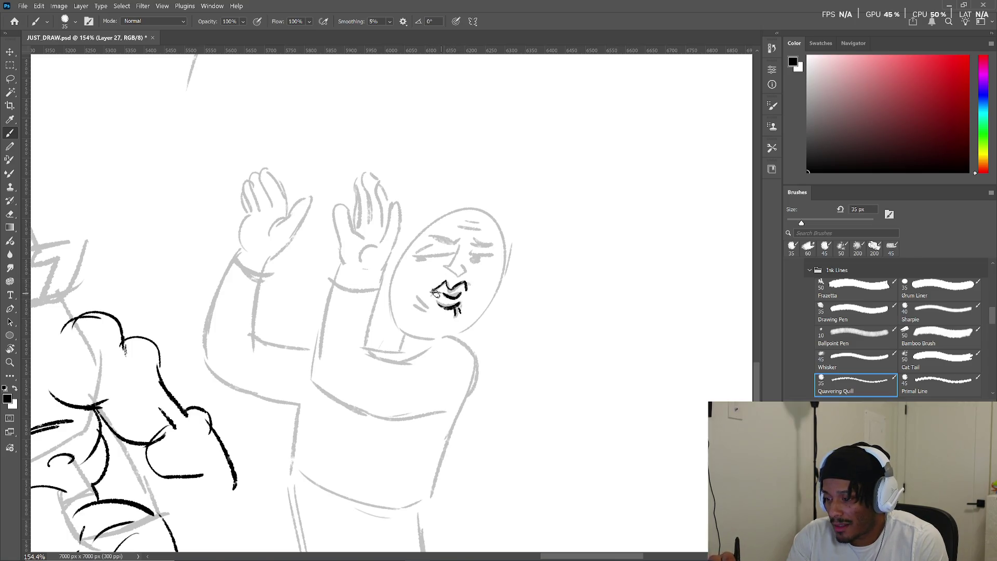
left_click_drag(427, 289, 421, 306)
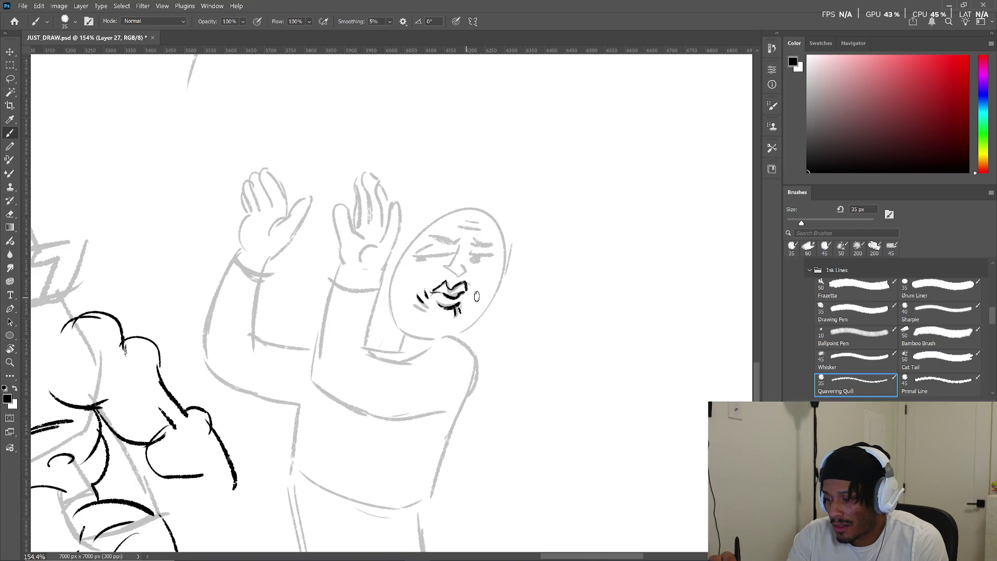
mouse_move(442, 265)
left_mouse_down()
mouse_move(467, 274)
mouse_move(441, 254)
mouse_move(459, 227)
mouse_move(496, 249)
left_mouse_up()
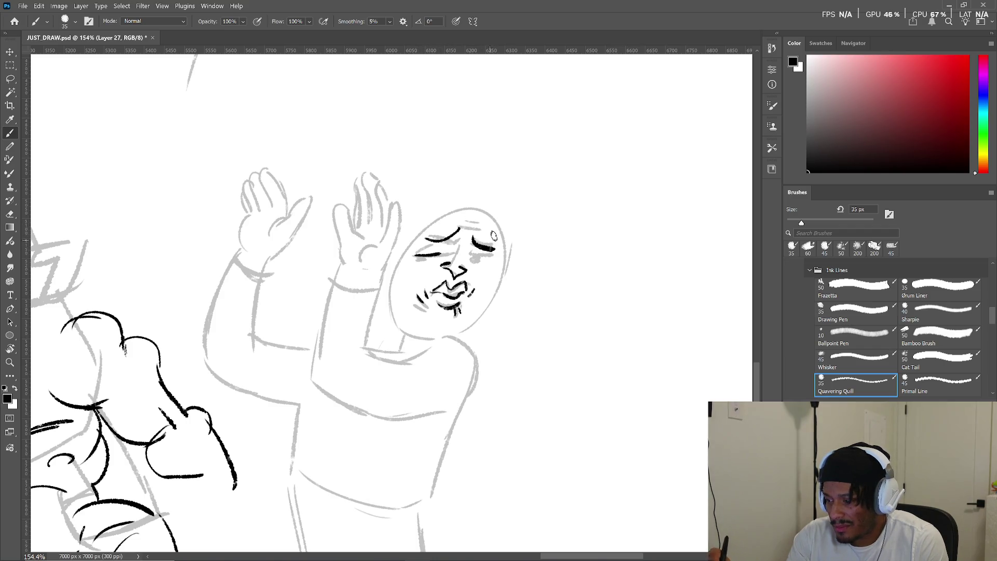
key("ctrl+z")
key("ctrl+z")
mouse_move(422, 238)
left_mouse_down()
mouse_move(459, 250)
mouse_move(495, 245)
left_mouse_up()
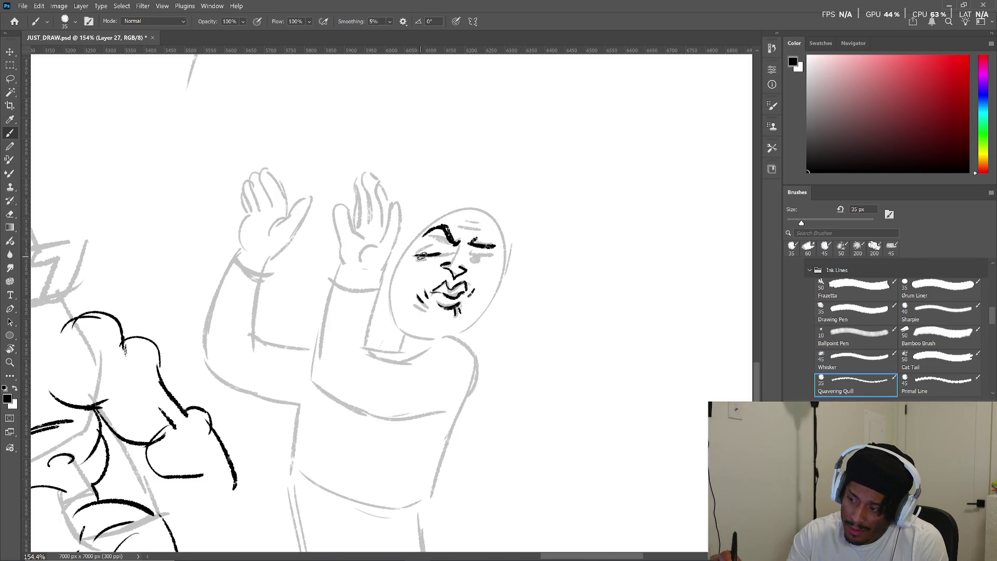
mouse_move(470, 256)
left_mouse_down()
mouse_move(493, 257)
mouse_move(465, 221)
mouse_move(478, 223)
left_mouse_up()
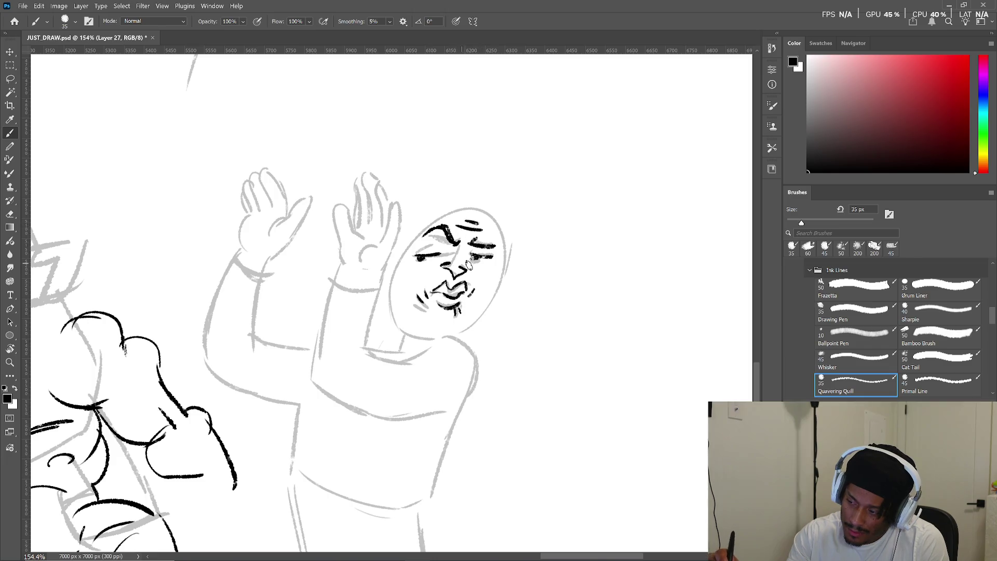
left_click_drag(452, 266, 464, 239)
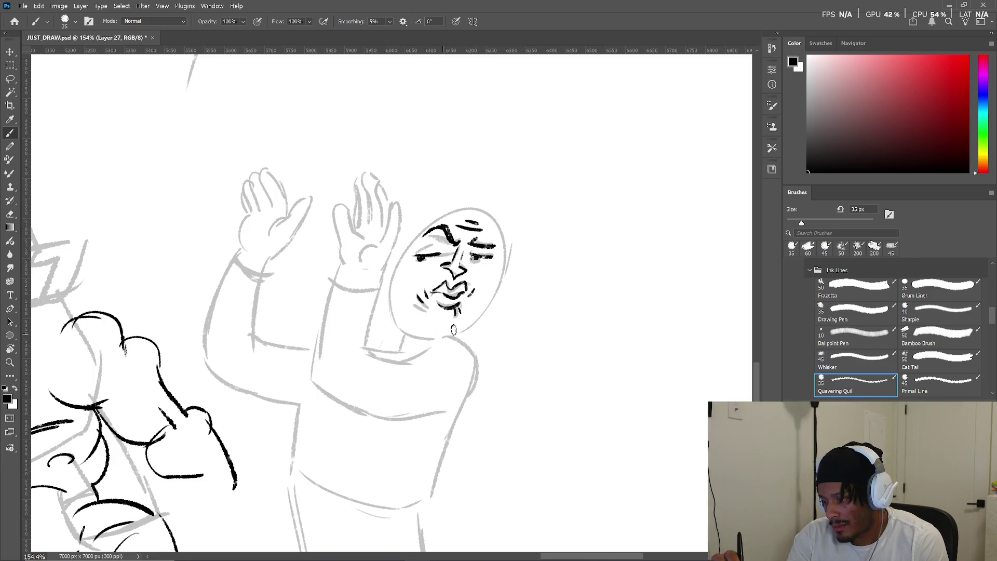
- Ink the chin curl under the mouth and redraw the right and left face outlines
left_click_drag(455, 319, 416, 329)
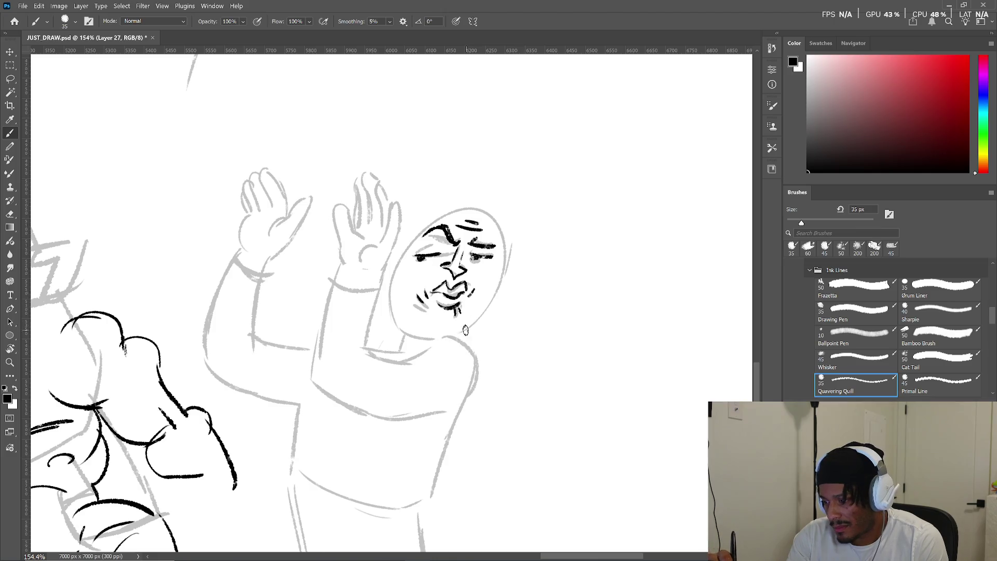
left_click_drag(456, 320, 460, 328)
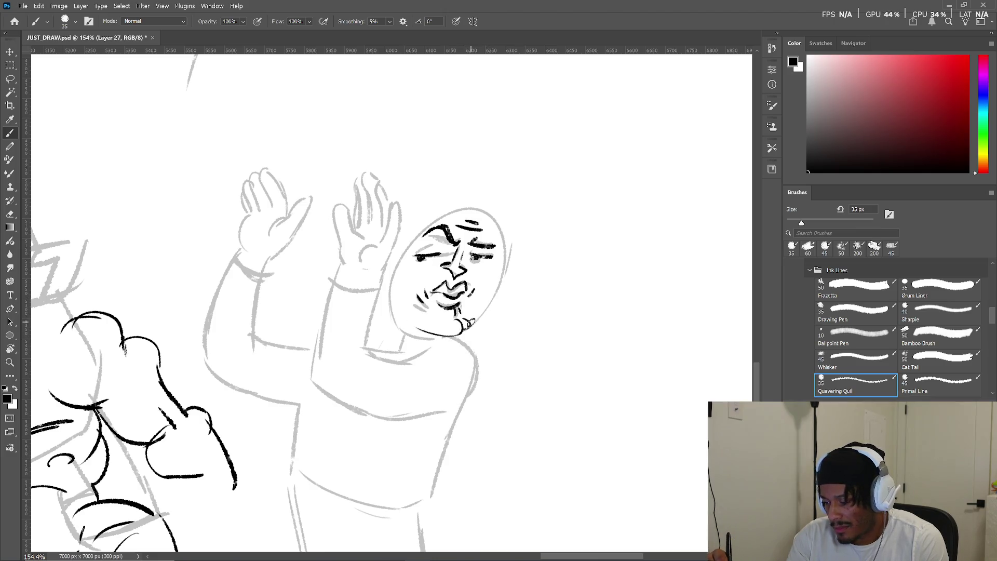
left_click_drag(508, 244, 467, 324)
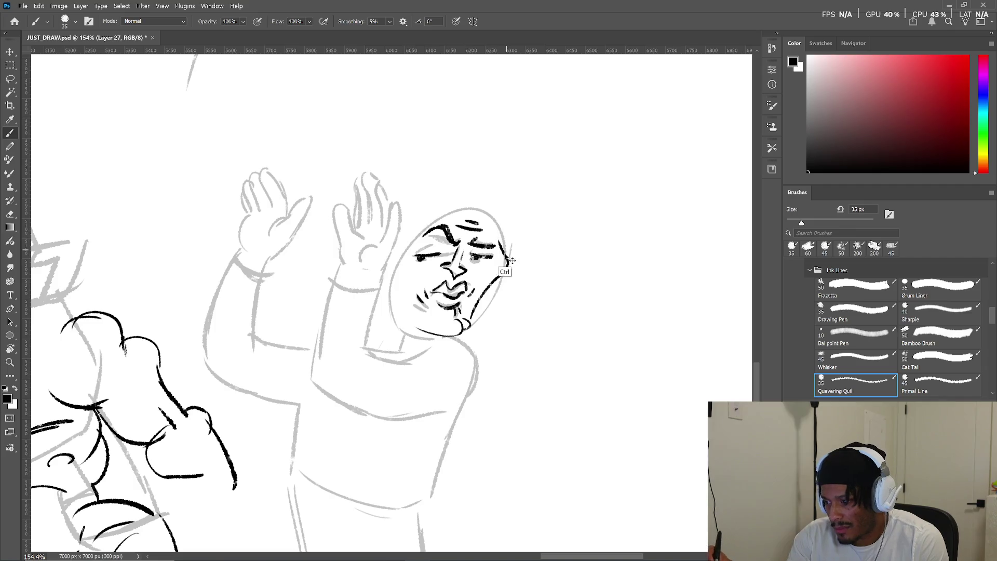
key("ctrl+z")
left_click_drag(506, 230, 470, 318)
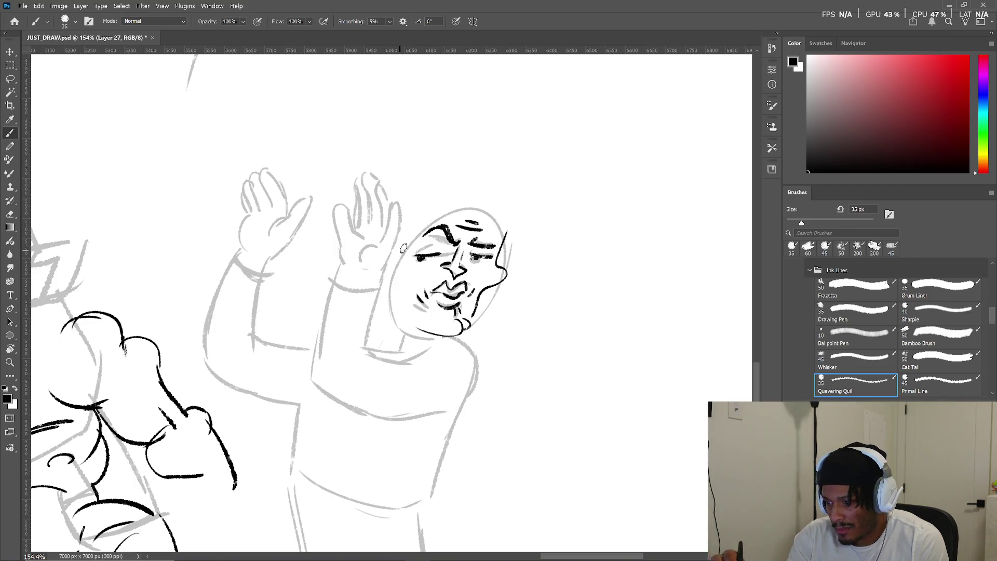
mouse_move(408, 249)
left_mouse_down()
mouse_move(389, 275)
mouse_move(410, 327)
left_mouse_up()
- Ink the tall hair's outline and inner strands, plus the neck and collar below the face
mouse_move(408, 260)
left_mouse_down()
mouse_move(462, 188)
mouse_move(501, 222)
left_mouse_up()
key("ctrl+z")
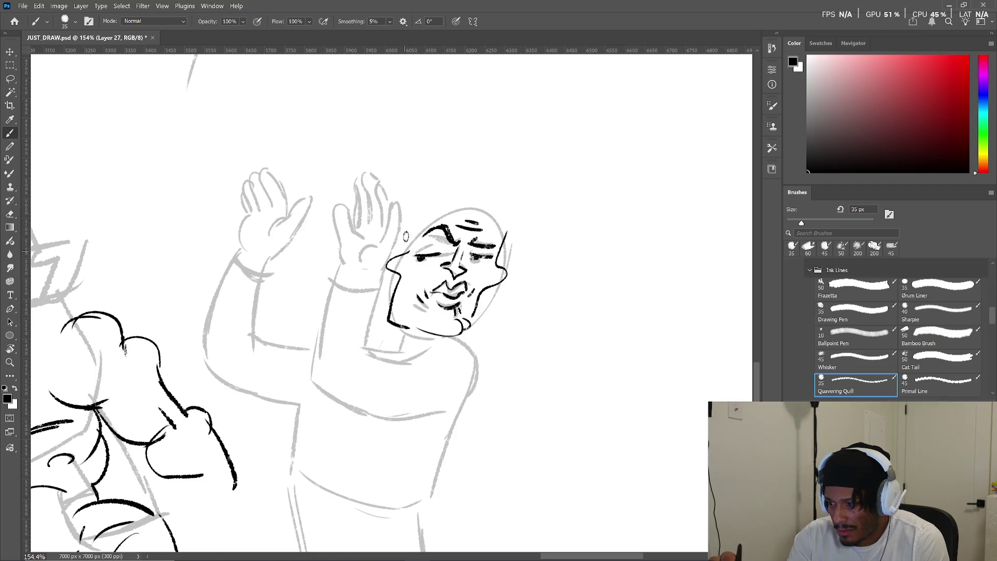
left_click_drag(407, 250, 515, 167)
mouse_move(408, 251)
left_mouse_down()
mouse_move(465, 213)
mouse_move(538, 188)
left_mouse_up()
left_click_drag(483, 214, 521, 216)
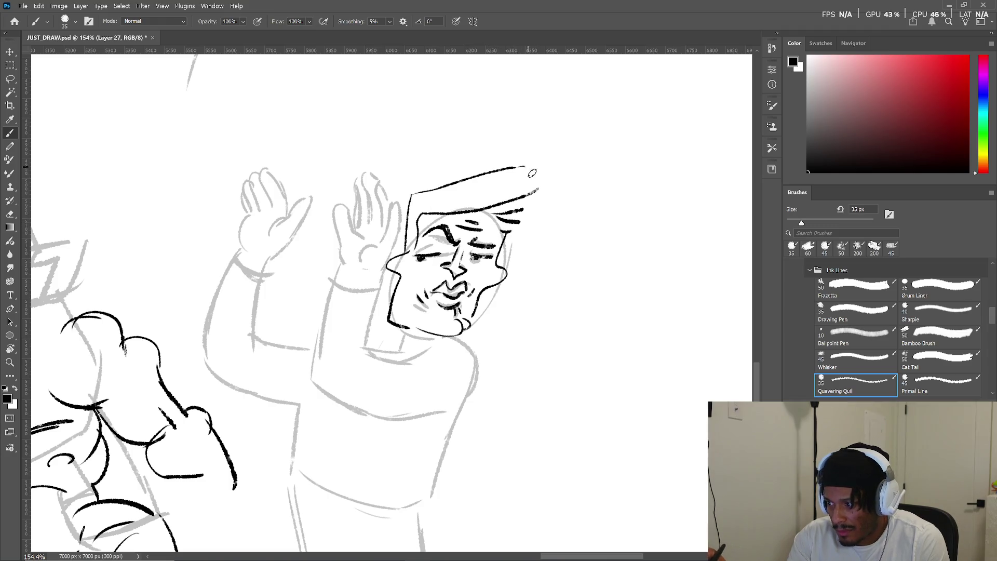
left_click_drag(516, 167, 506, 232)
mouse_move(406, 331)
left_mouse_down()
mouse_move(403, 353)
mouse_move(477, 354)
mouse_move(448, 412)
left_mouse_up()
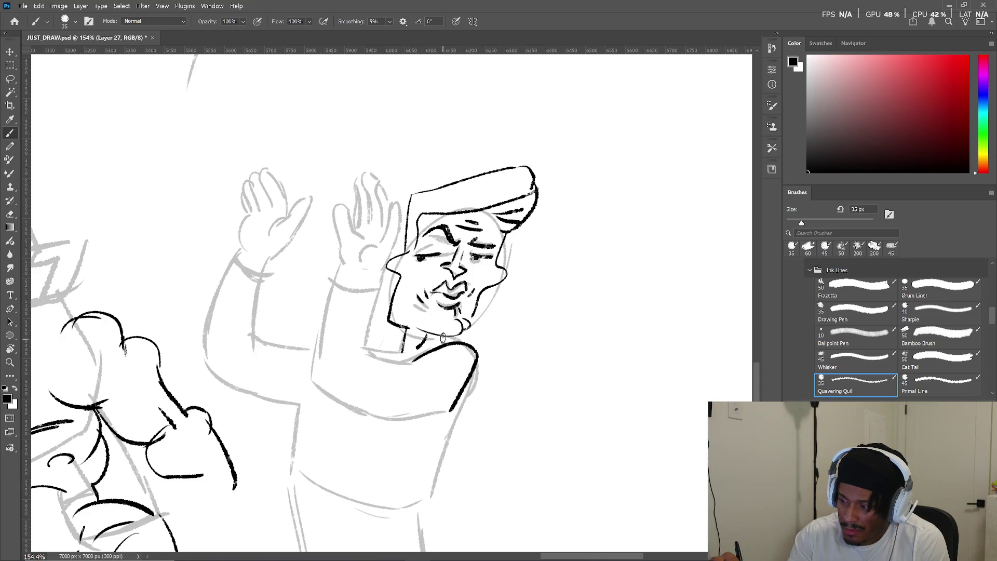
scroll(442, 363, "down", 2)
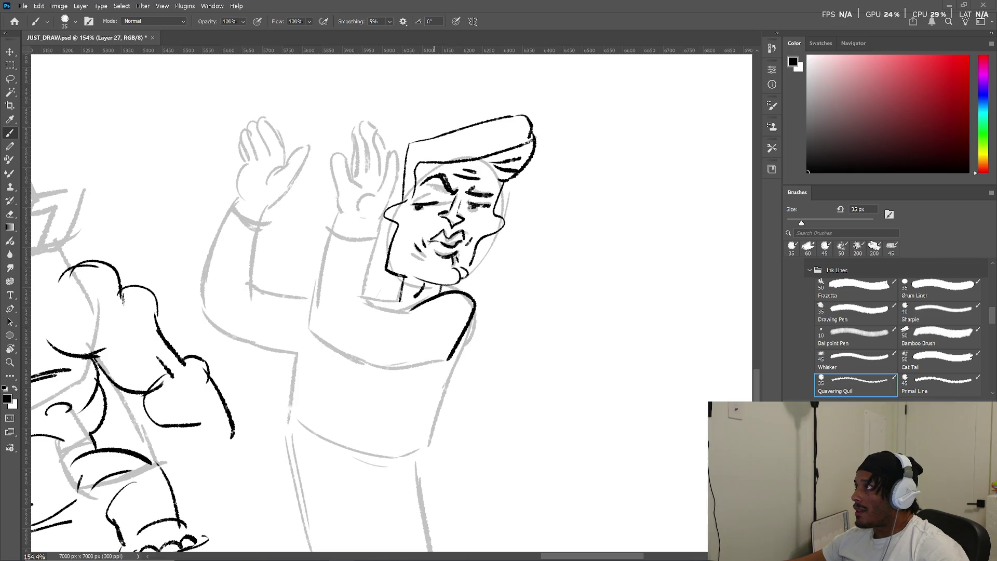
- Switch to the Instagram Cyclops Fan Made Animation post and pause its video after it plays
key("alt+Tab")
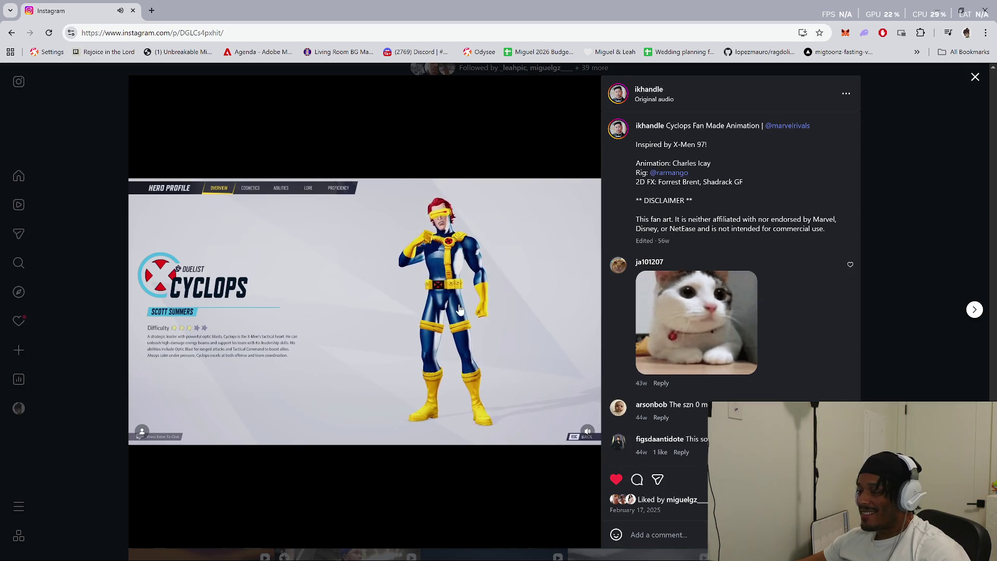
left_click(476, 320)
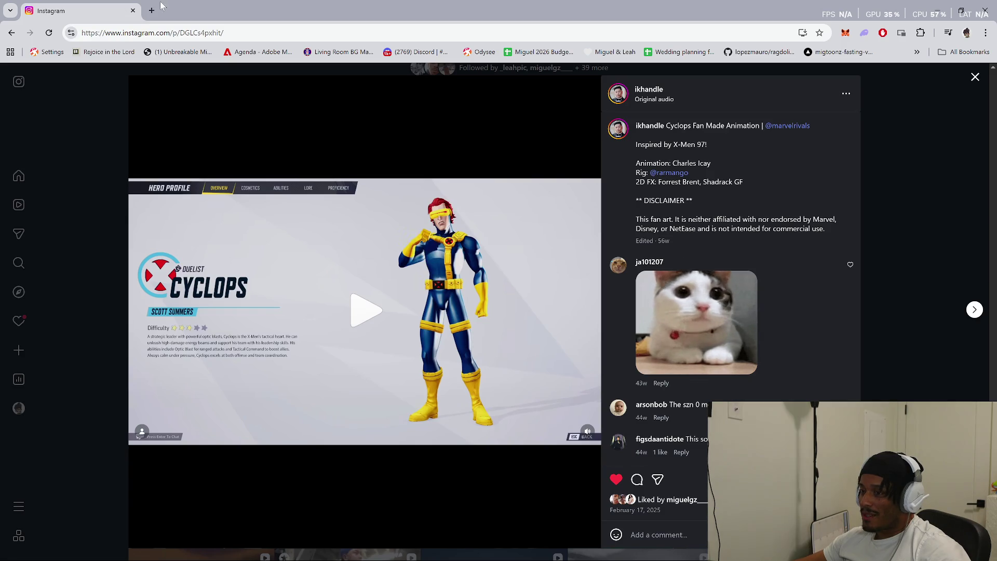
- Close the Cyclops post, open the Davrin and Assan Dance post from the grid, and return to Photoshop
left_click(974, 78)
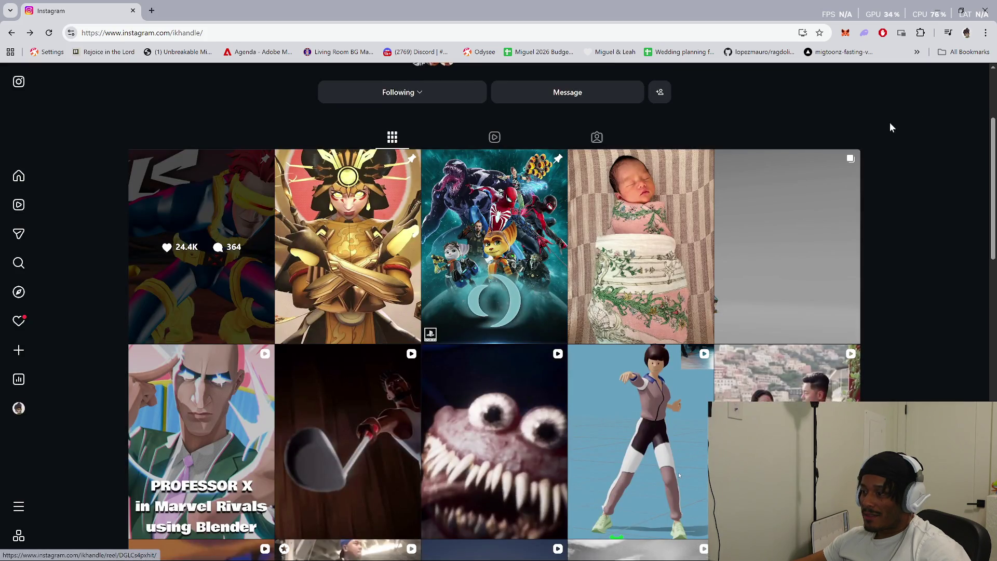
scroll(891, 124, "down", 5)
scroll(894, 126, "up", 2)
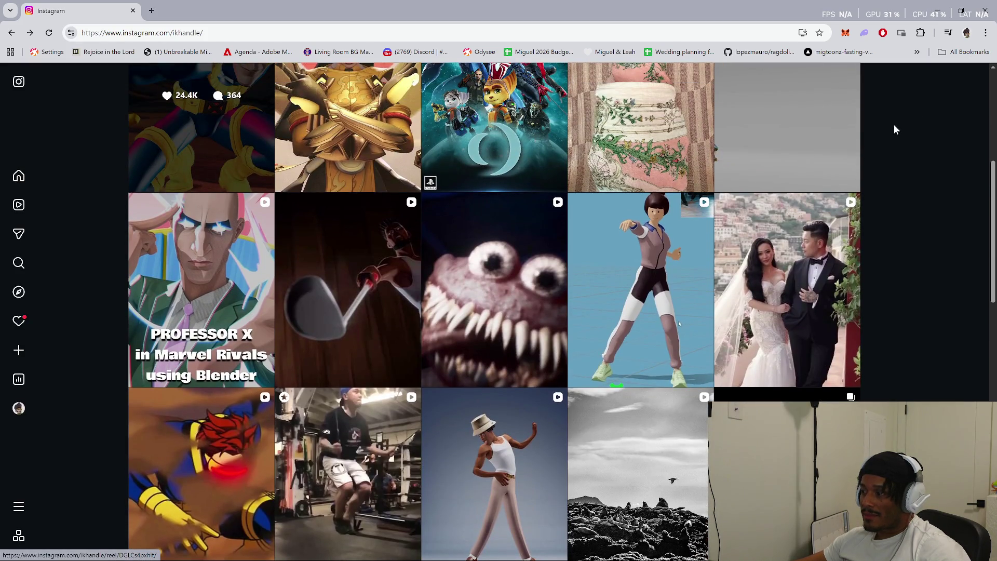
scroll(894, 128, "down", 3)
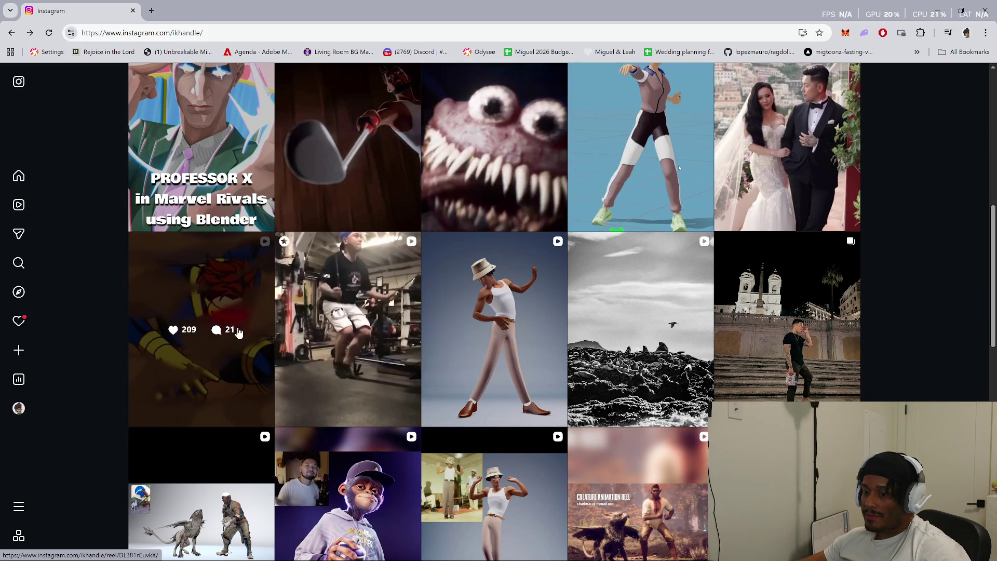
scroll(287, 362, "down", 1)
scroll(286, 363, "down", 3)
left_click(229, 374)
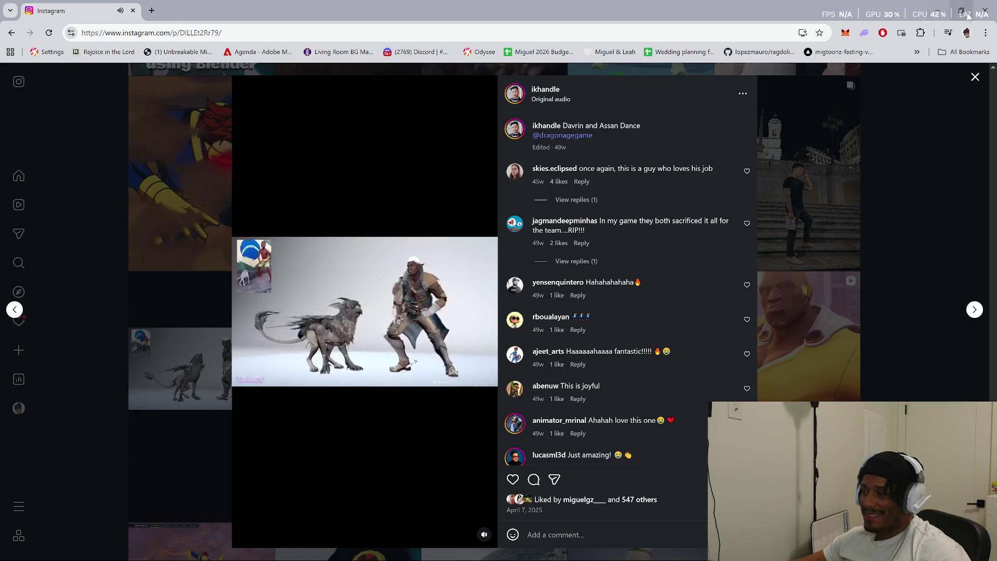
key("alt+Tab")
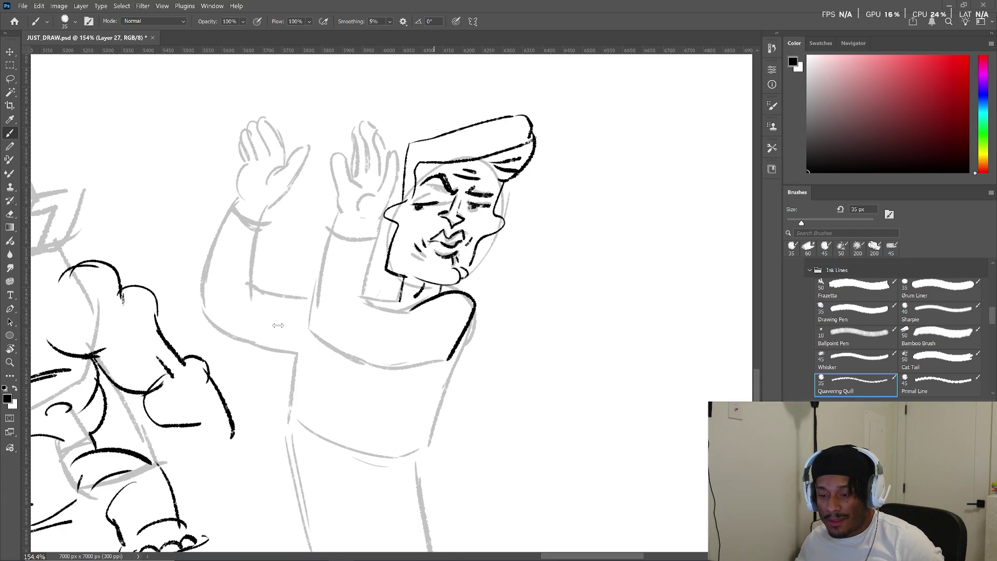
- Zoom out and pan until the whole JUST_DRAW.psd sketch page fits in the window
scroll(278, 325, "down", 5)
mouse_move(317, 319)
left_mouse_down()
mouse_move(403, 361)
mouse_move(493, 381)
left_mouse_up()
scroll(315, 294, "down", 3)
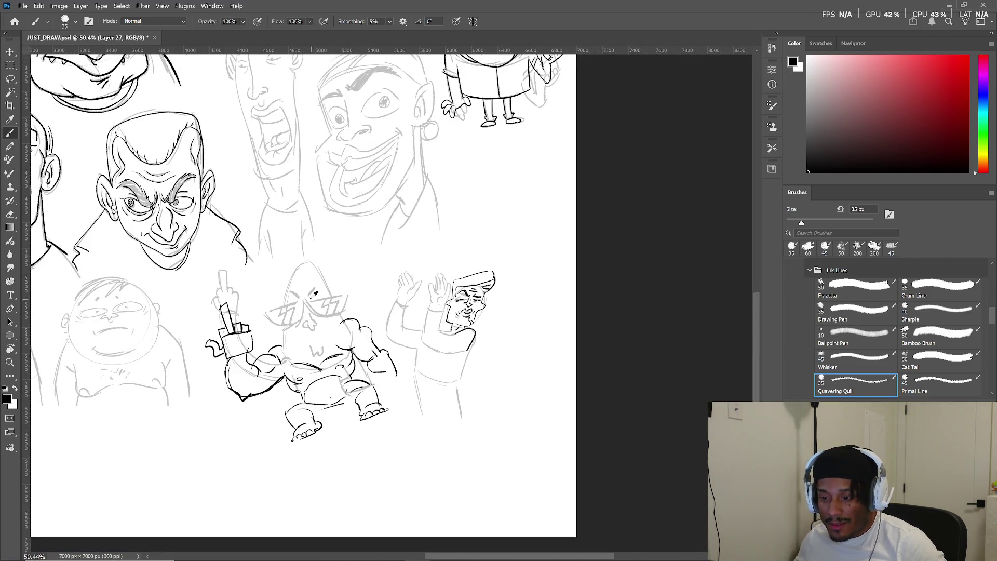
scroll(314, 294, "down", 2)
mouse_move(257, 249)
left_mouse_down()
mouse_move(307, 291)
mouse_move(323, 324)
mouse_move(363, 351)
mouse_move(406, 355)
left_mouse_up()
scroll(323, 324, "down", 4)
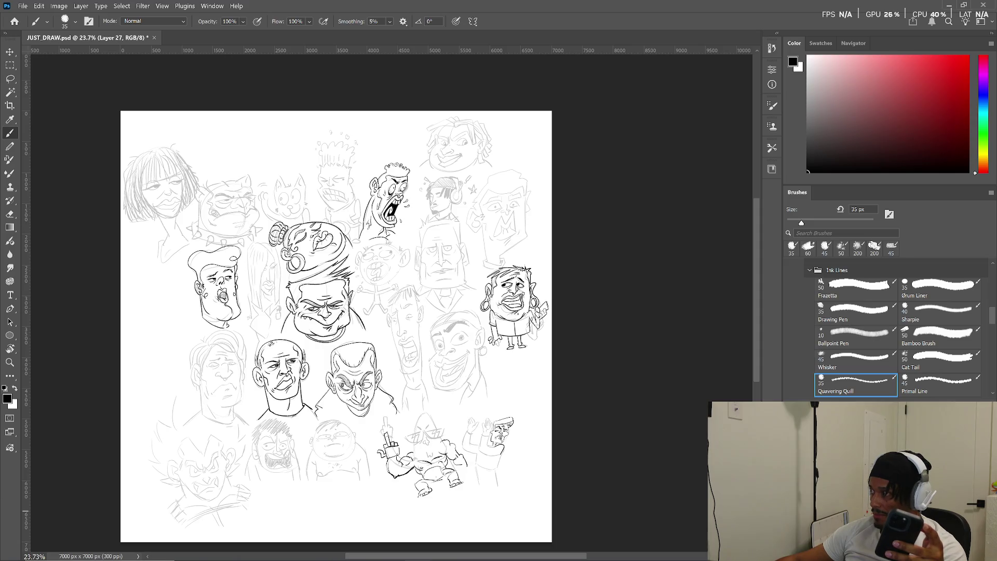
key("alt+bracketleft")
key("ctrl+comma")
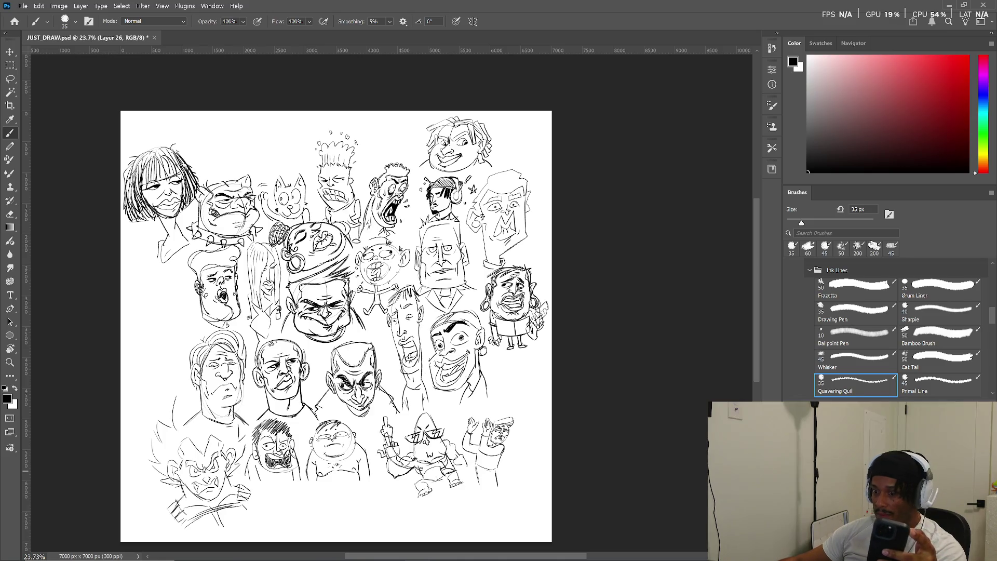
key("ctrl+comma")
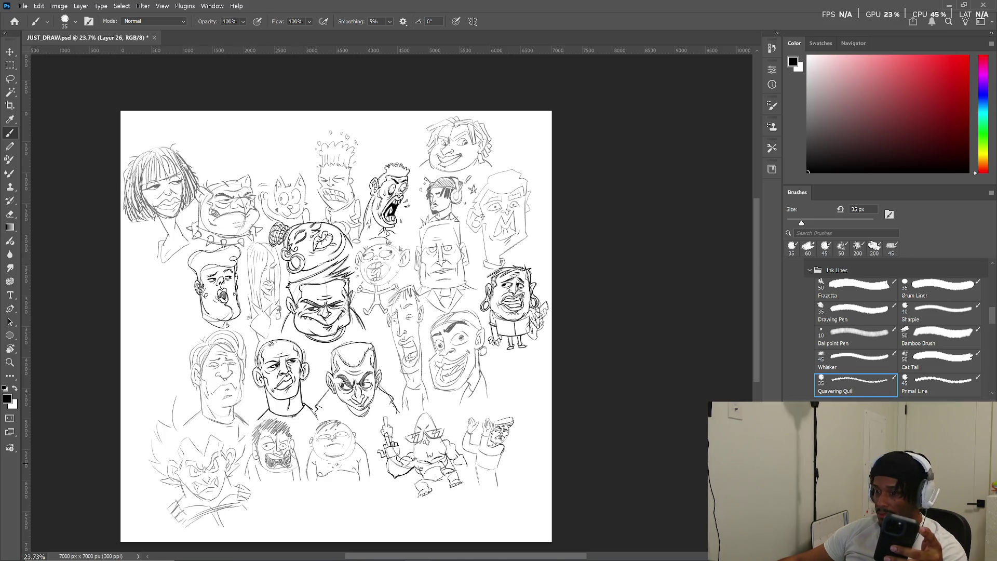